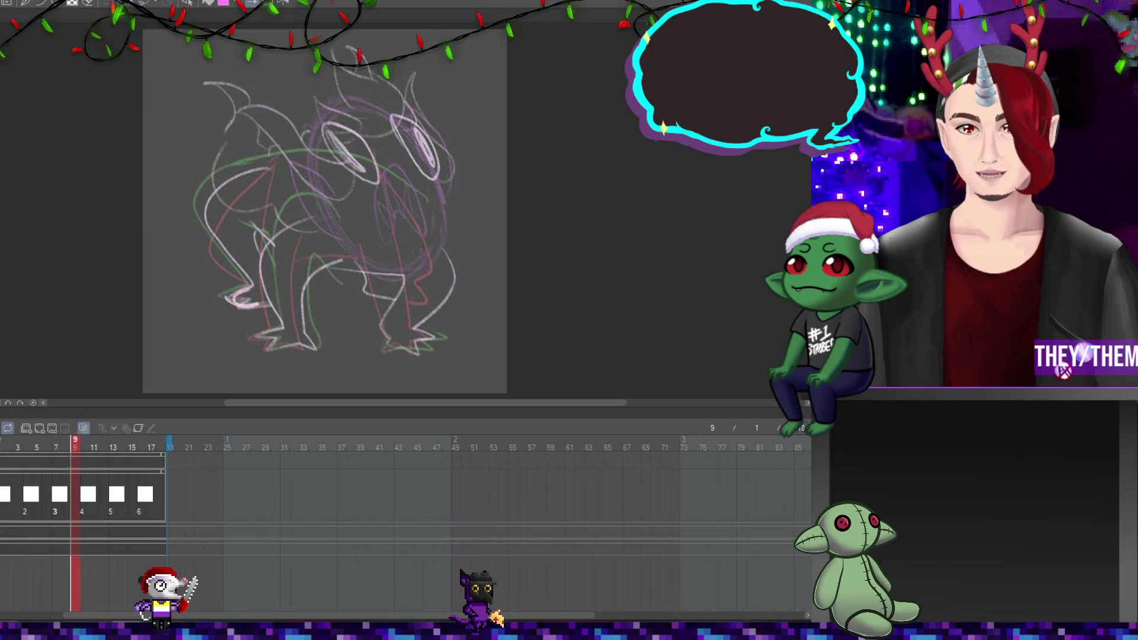
# Play back the six-frame rough creature animation to preview the leap and landing
pyautogui.press('space')
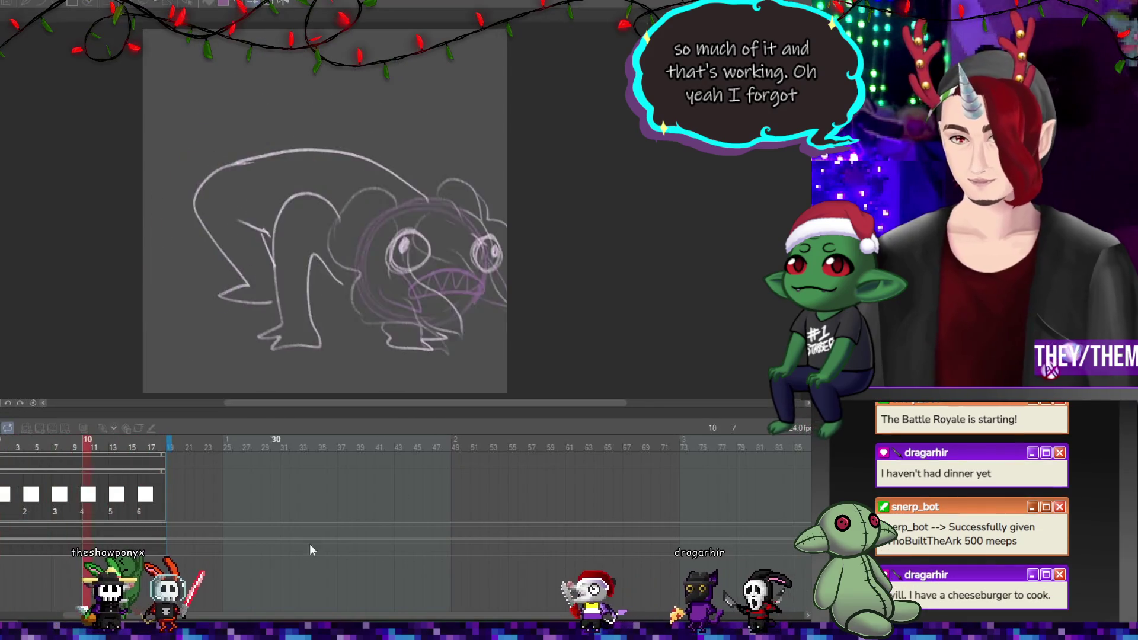
# In Steam, search the store and open the PUBG: Black Budget store page
pyautogui.hotkey('alt', 'Tab')
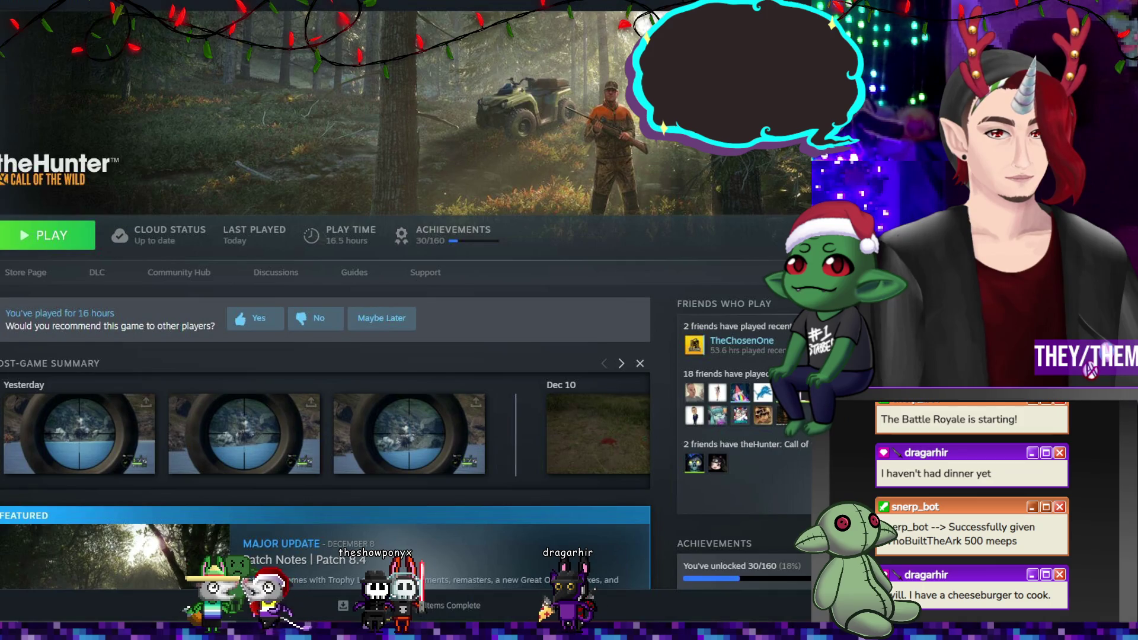
pyautogui.click(282, 203)
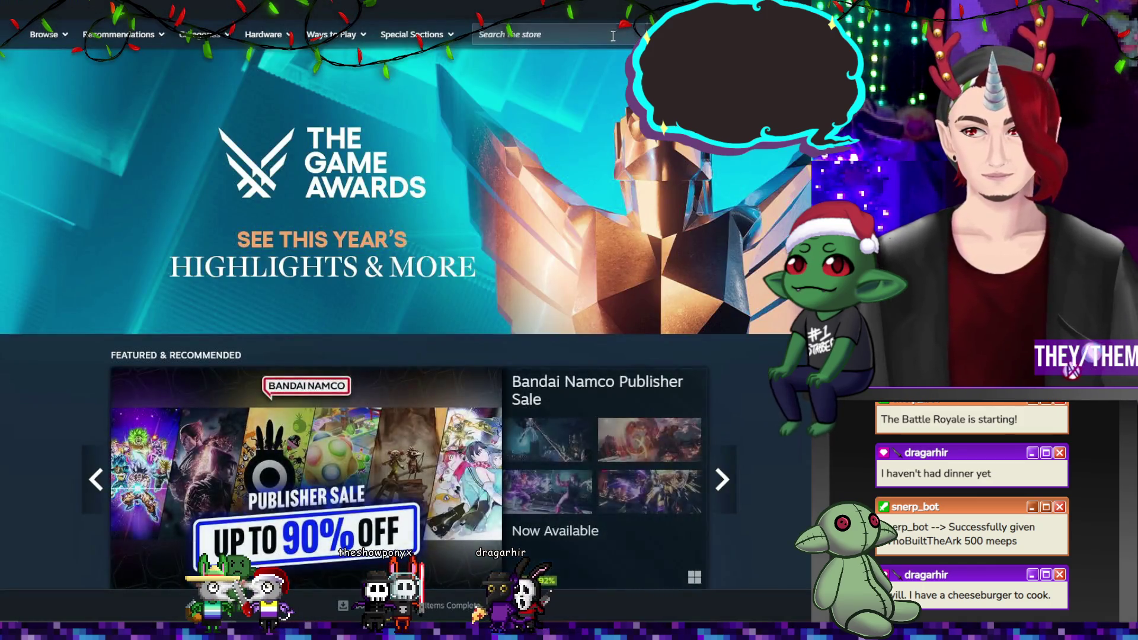
pyautogui.click(613, 36)
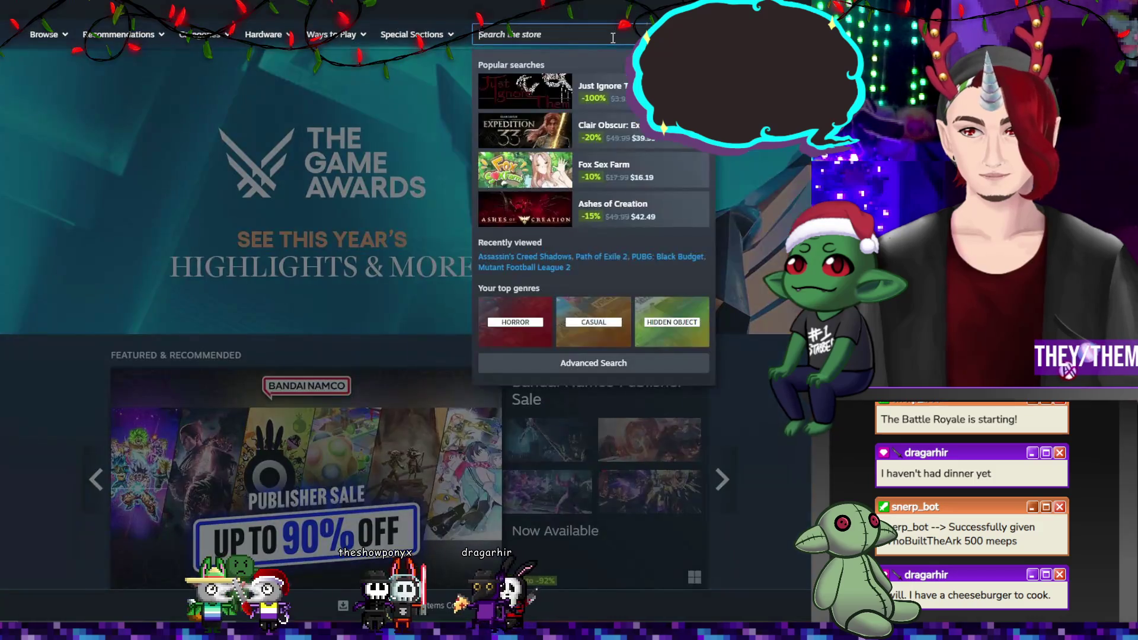
pyautogui.write('bla')
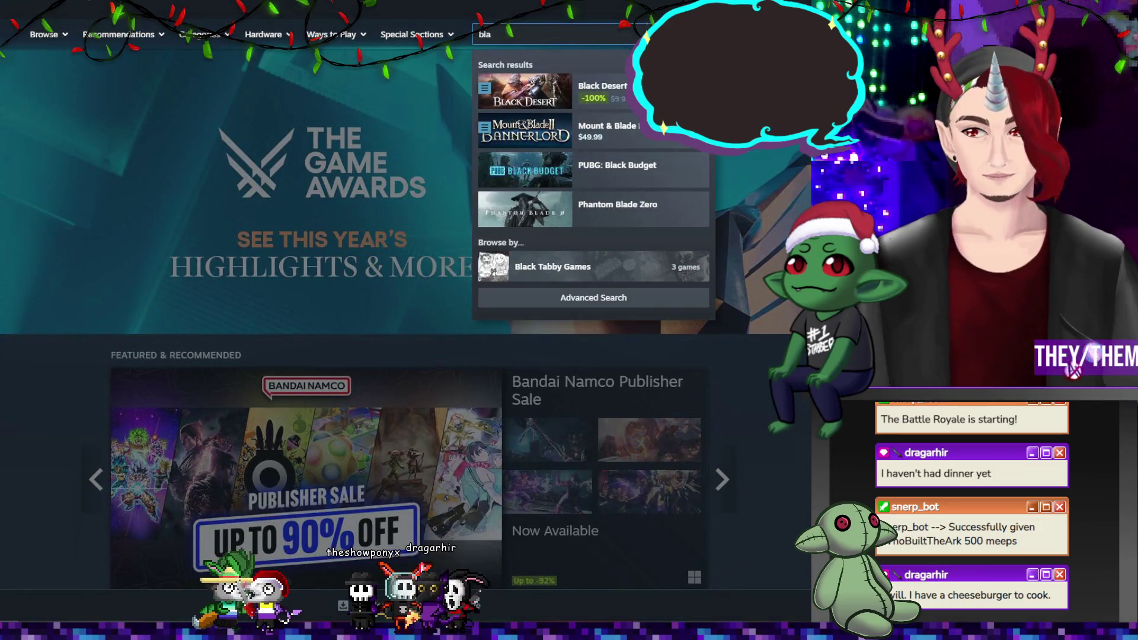
pyautogui.click(592, 169)
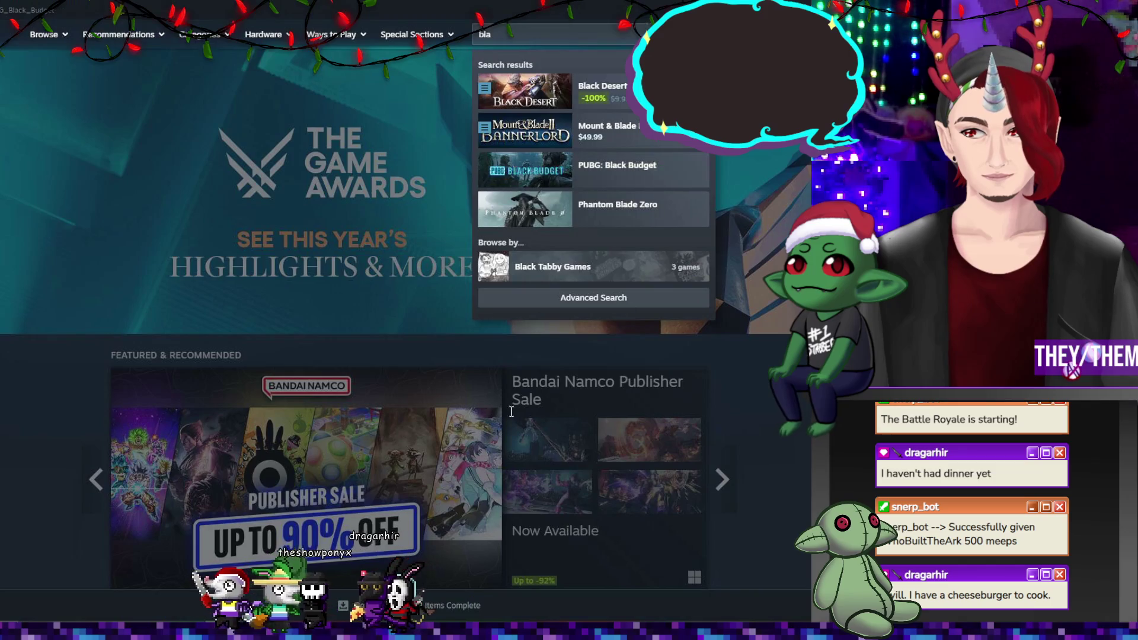
# Install the Black Budget playtest to New Volume (C:) and return to theHunter: Call of the Wild
pyautogui.scroll(-4, 249, 450)
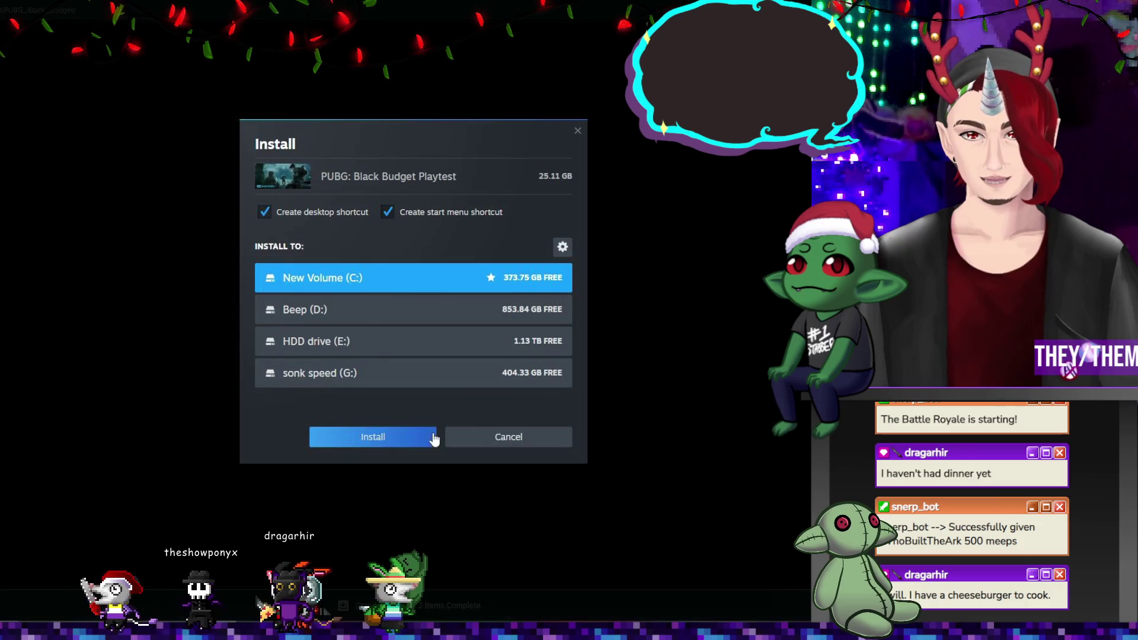
pyautogui.click(425, 437)
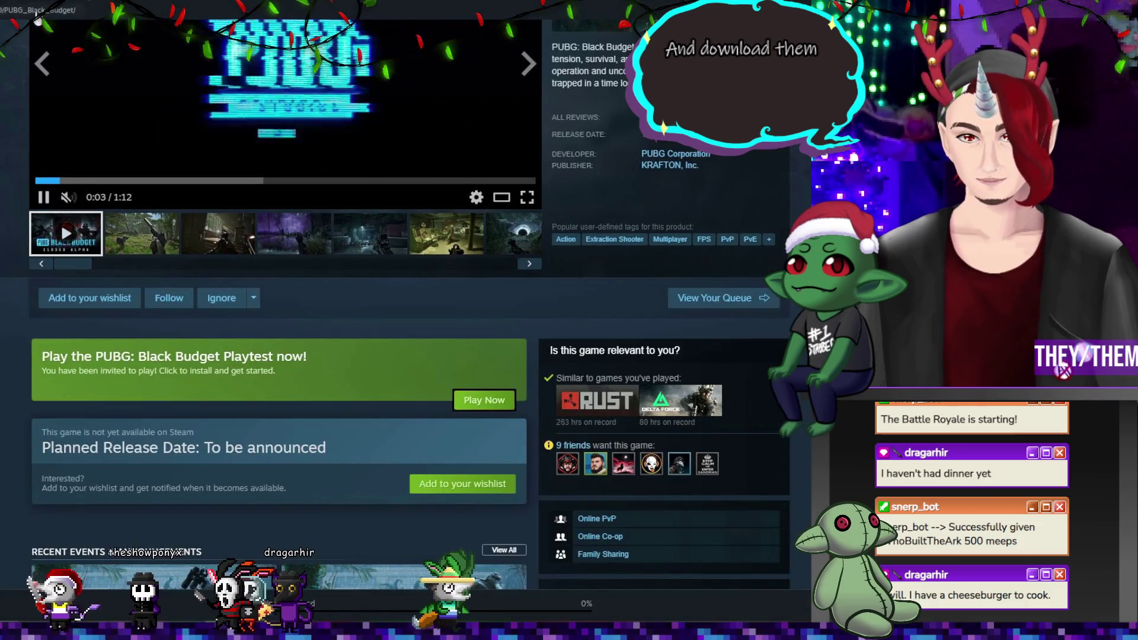
pyautogui.click(37, 19)
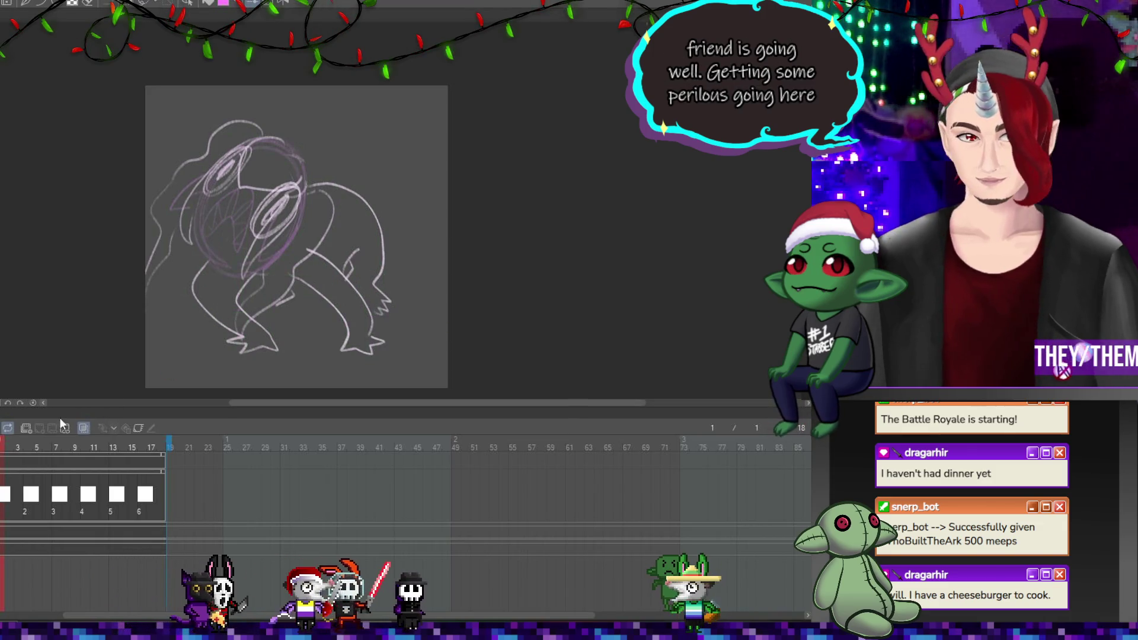
# Add a new animation folder above the sketches and create a cel at its frame 1
pyautogui.click(26, 432)
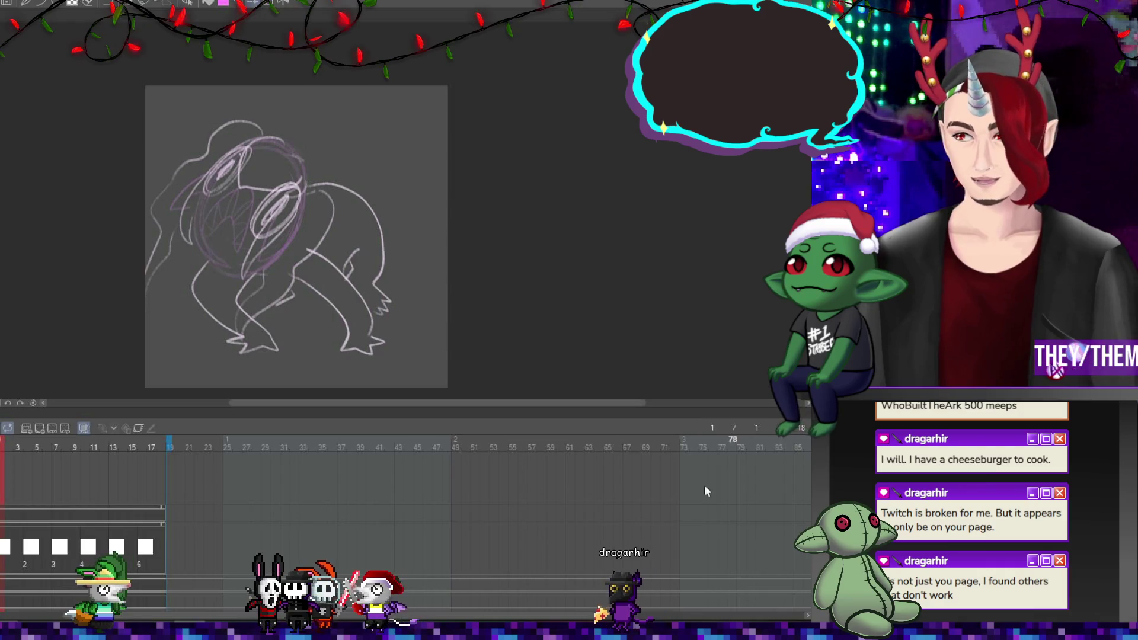
pyautogui.click(5, 477)
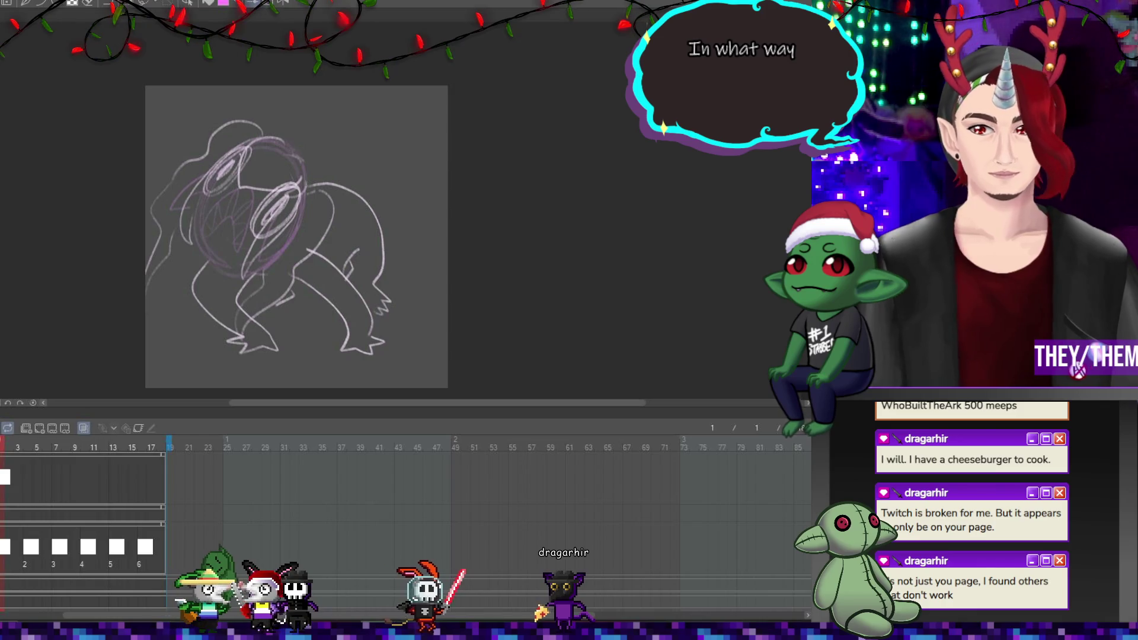
# Dismiss the Wacom tablet menu and draw a purple curve under the creature's gaping mouth
pyautogui.scroll(-1, 319, 188)
pyautogui.scroll(3, 319, 188)
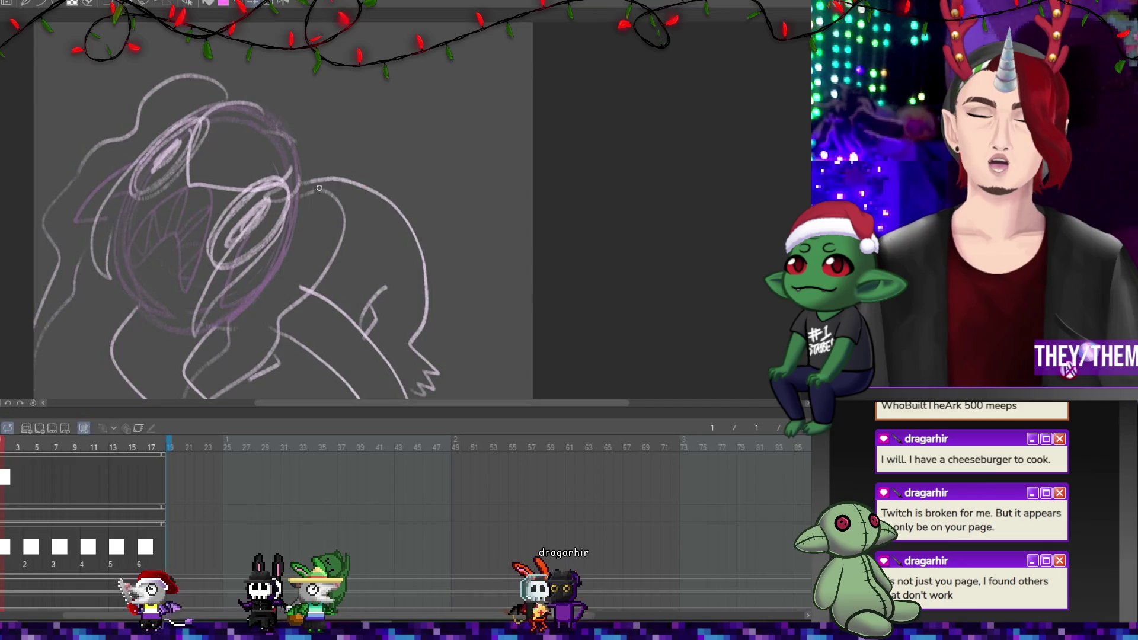
pyautogui.middleClick(397, 188)
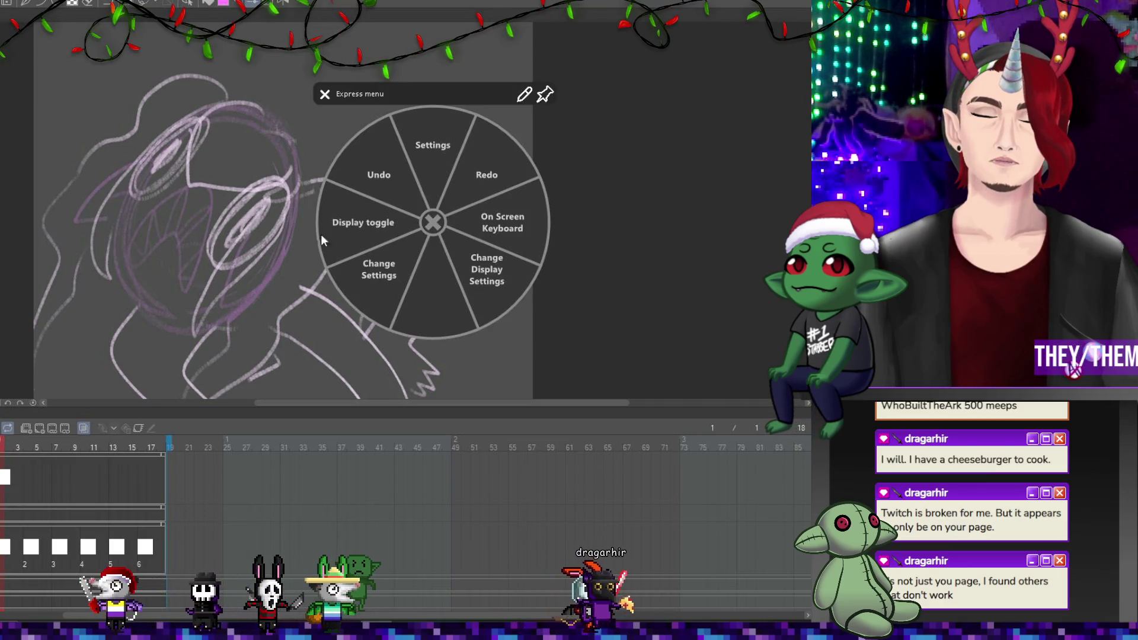
pyautogui.click(371, 237)
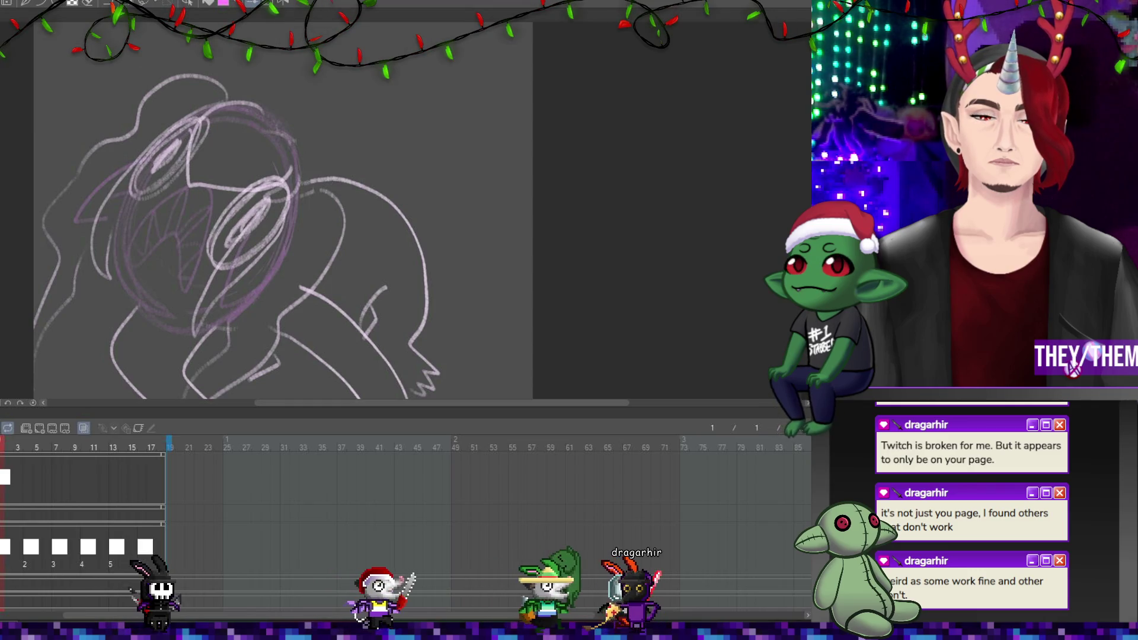
pyautogui.scroll(-3, 237, 222)
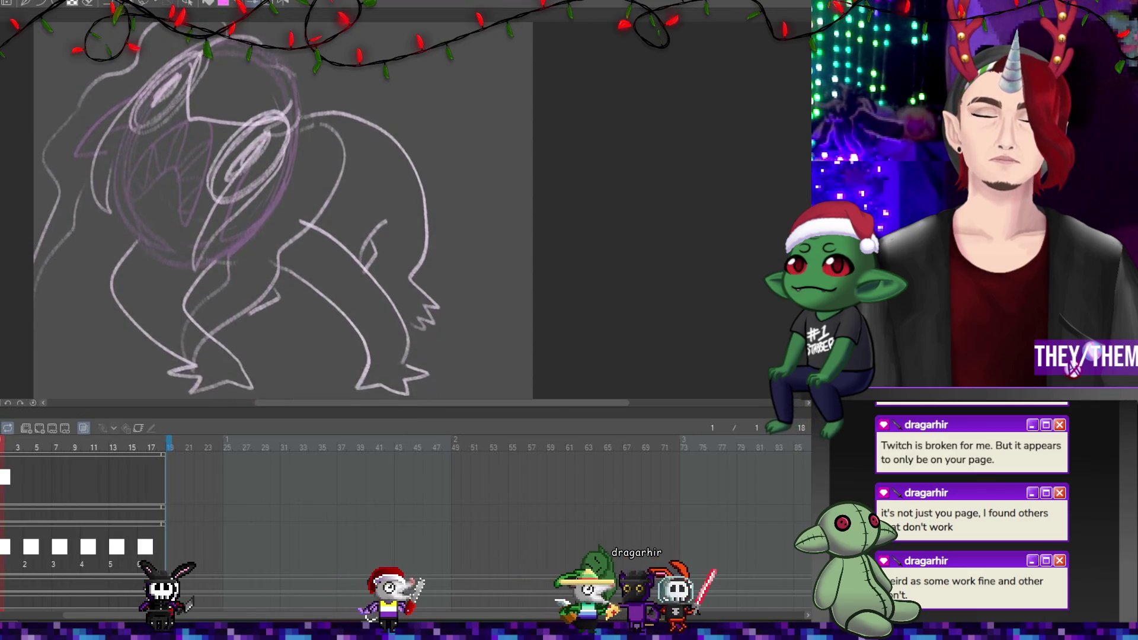
pyautogui.scroll(-1, 237, 210)
pyautogui.scroll(2, 237, 210)
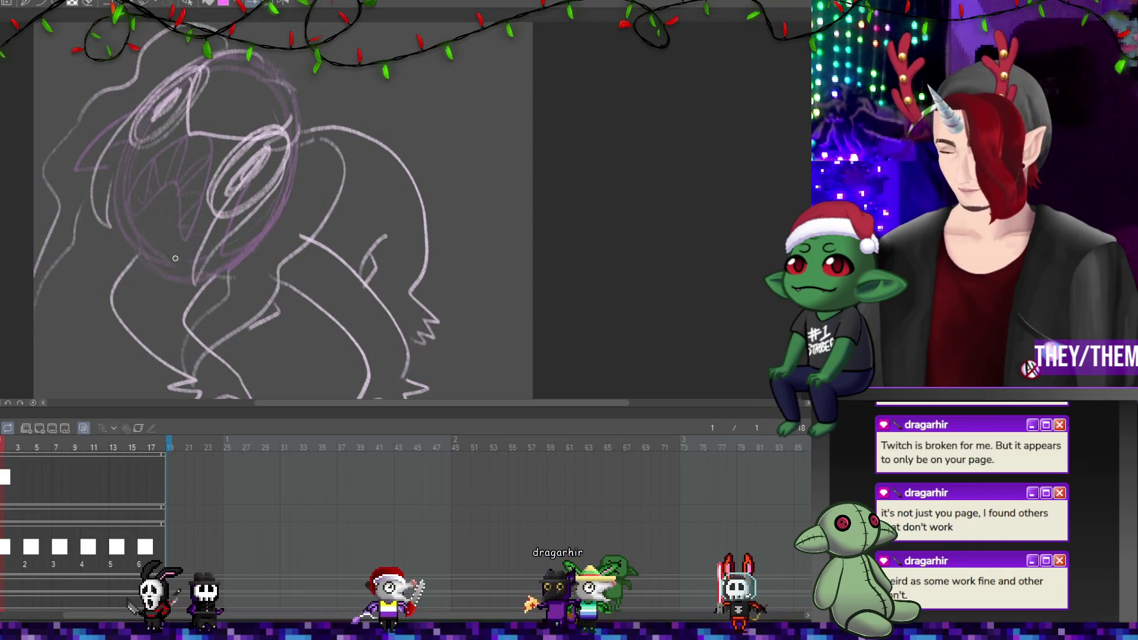
pyautogui.moveTo(161, 268)
pyautogui.mouseDown()
pyautogui.moveTo(167, 281)
pyautogui.moveTo(291, 288)
pyautogui.mouseUp()
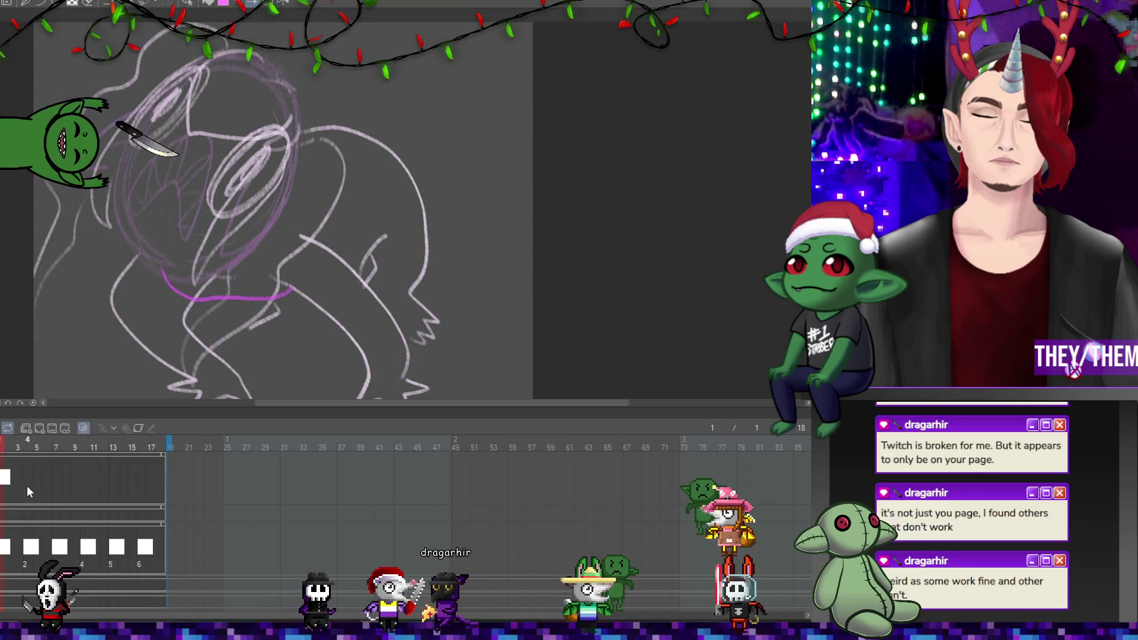
# On frame 4, draw a pink curve along the creature's side, undoing a wavy belly line
pyautogui.click(27, 447)
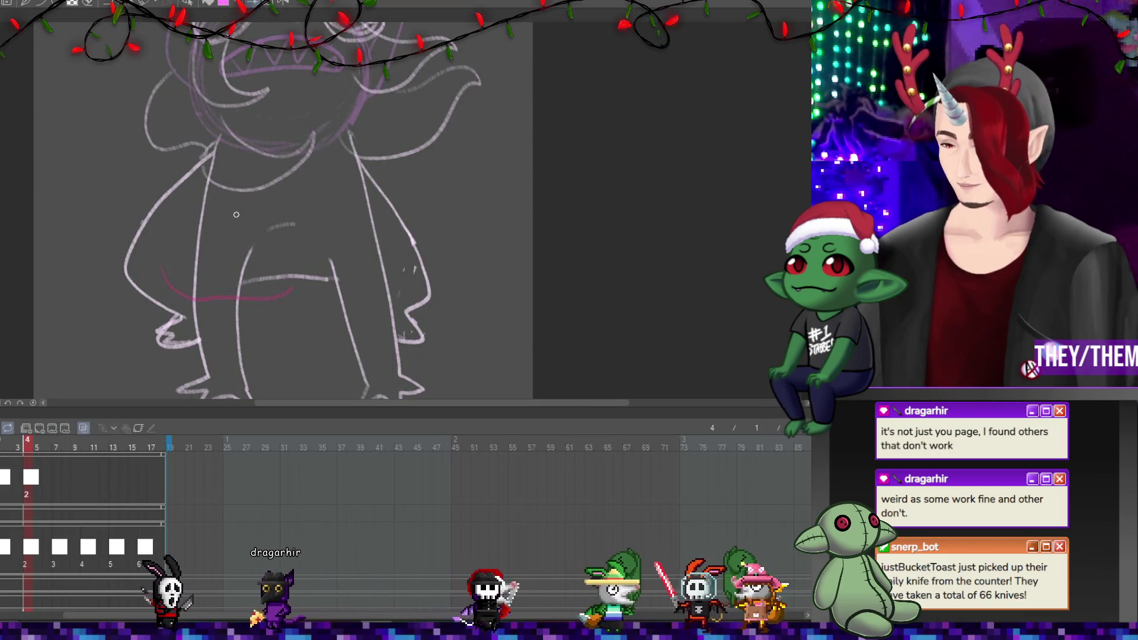
pyautogui.moveTo(233, 214)
pyautogui.mouseDown()
pyautogui.moveTo(249, 270)
pyautogui.moveTo(313, 268)
pyautogui.mouseUp()
pyautogui.moveTo(235, 212)
pyautogui.mouseDown()
pyautogui.moveTo(260, 223)
pyautogui.moveTo(318, 213)
pyautogui.mouseUp()
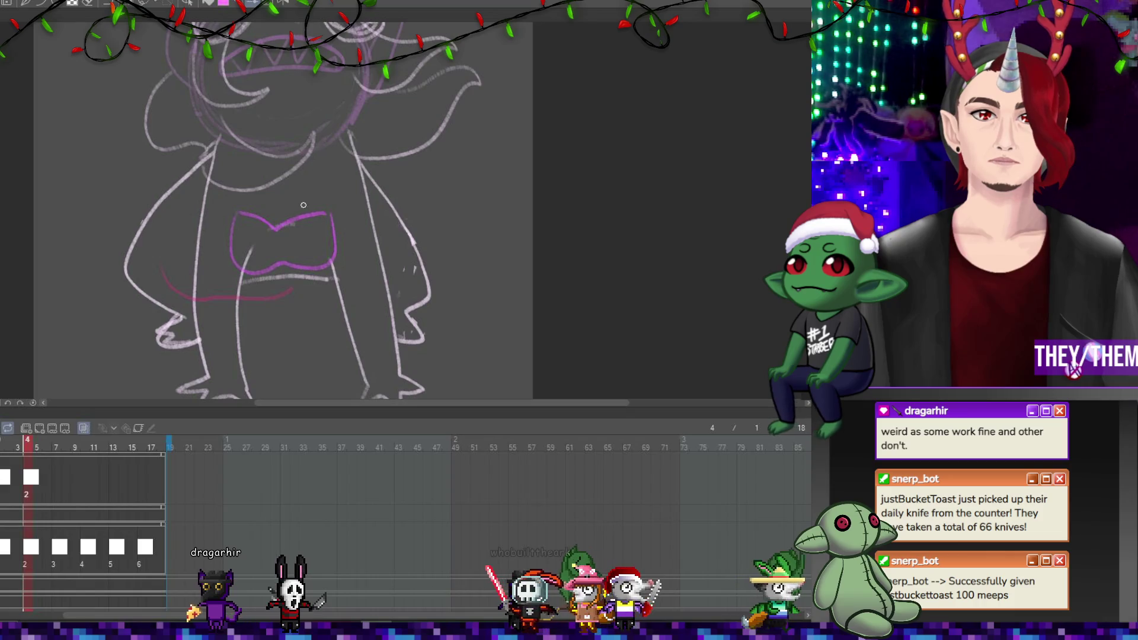
pyautogui.hotkey('ctrl', 'z')
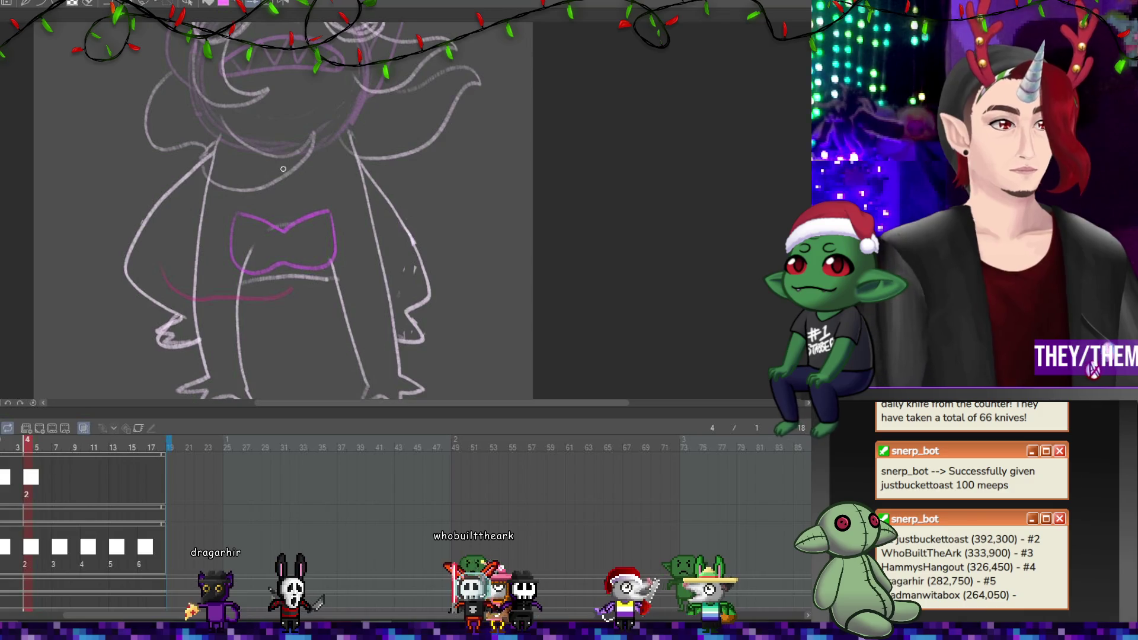
# Draw a pink neck ring, straps down to the belly shape, and a small bow
pyautogui.moveTo(276, 171)
pyautogui.mouseDown()
pyautogui.moveTo(295, 186)
pyautogui.moveTo(270, 164)
pyautogui.mouseUp()
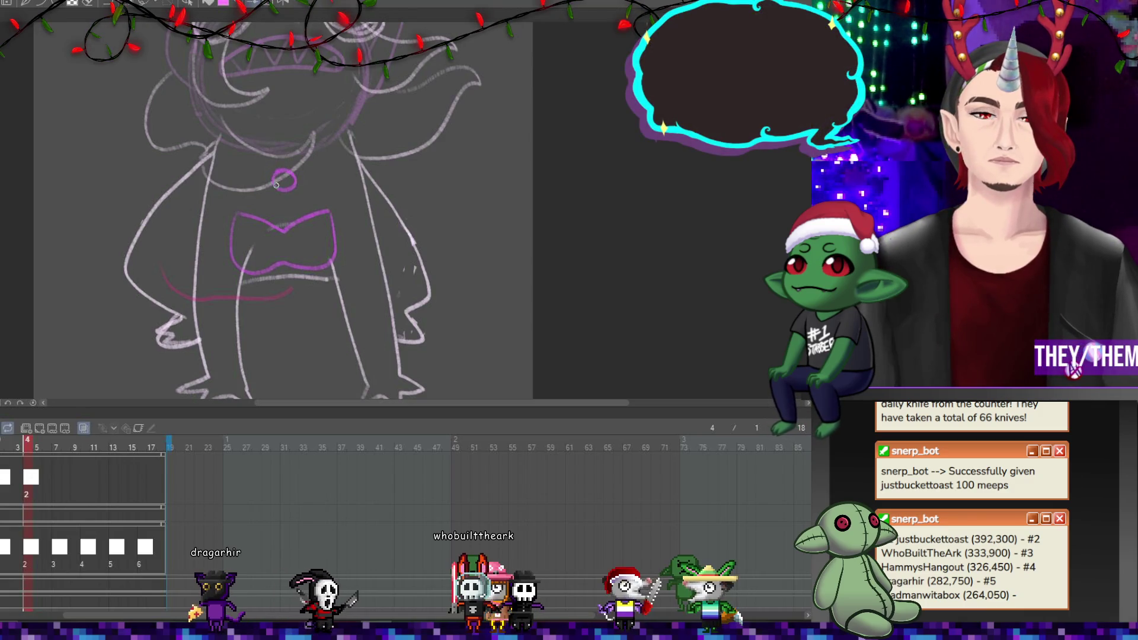
pyautogui.moveTo(237, 213)
pyautogui.mouseDown()
pyautogui.moveTo(276, 189)
pyautogui.moveTo(329, 210)
pyautogui.mouseUp()
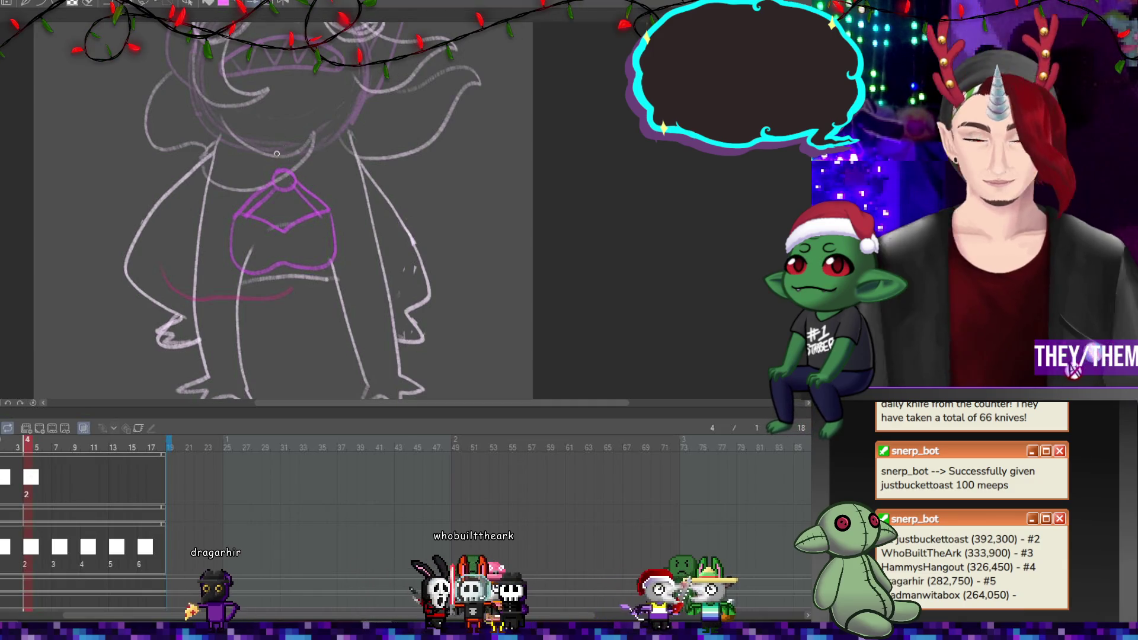
pyautogui.moveTo(277, 156); pyautogui.dragTo(281, 173)
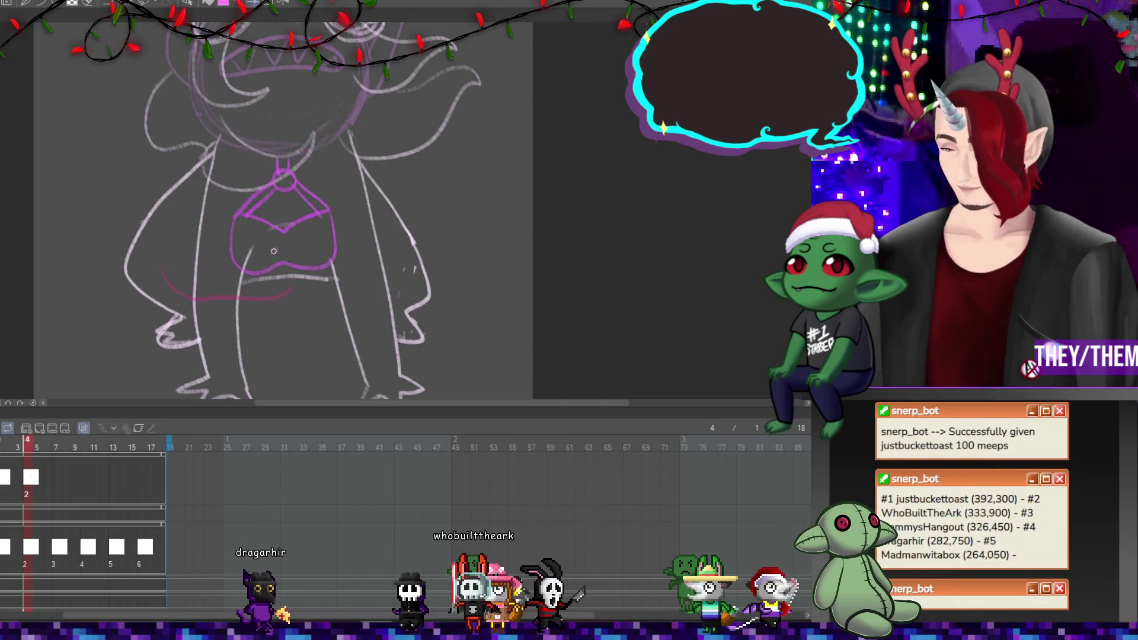
pyautogui.moveTo(265, 264); pyautogui.dragTo(289, 262)
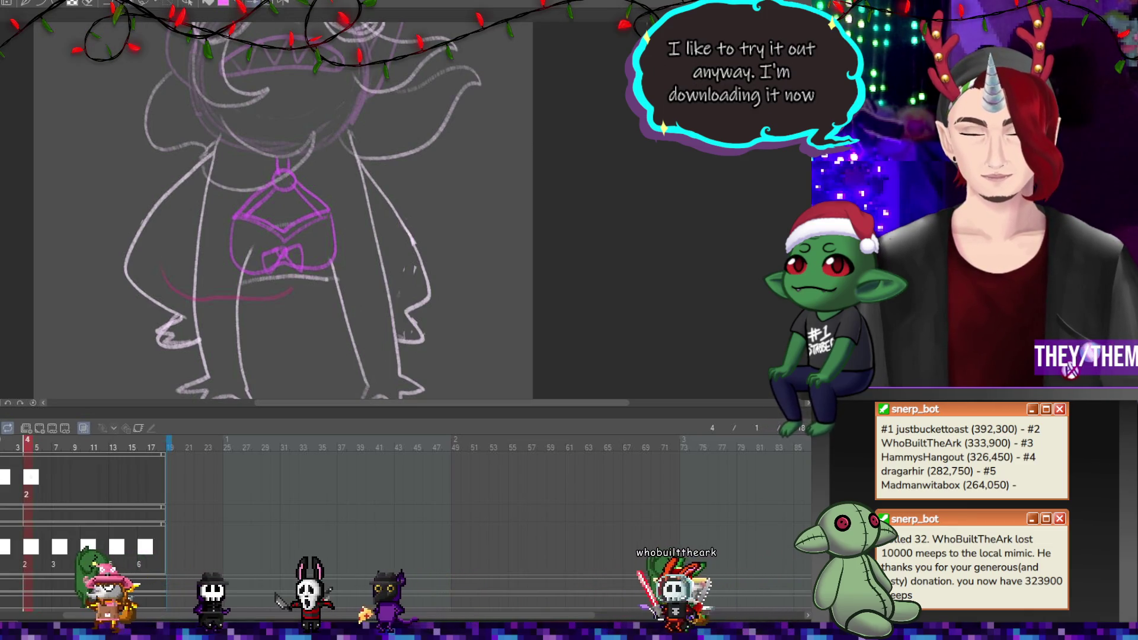
pyautogui.hotkey('alt', 'Tab')
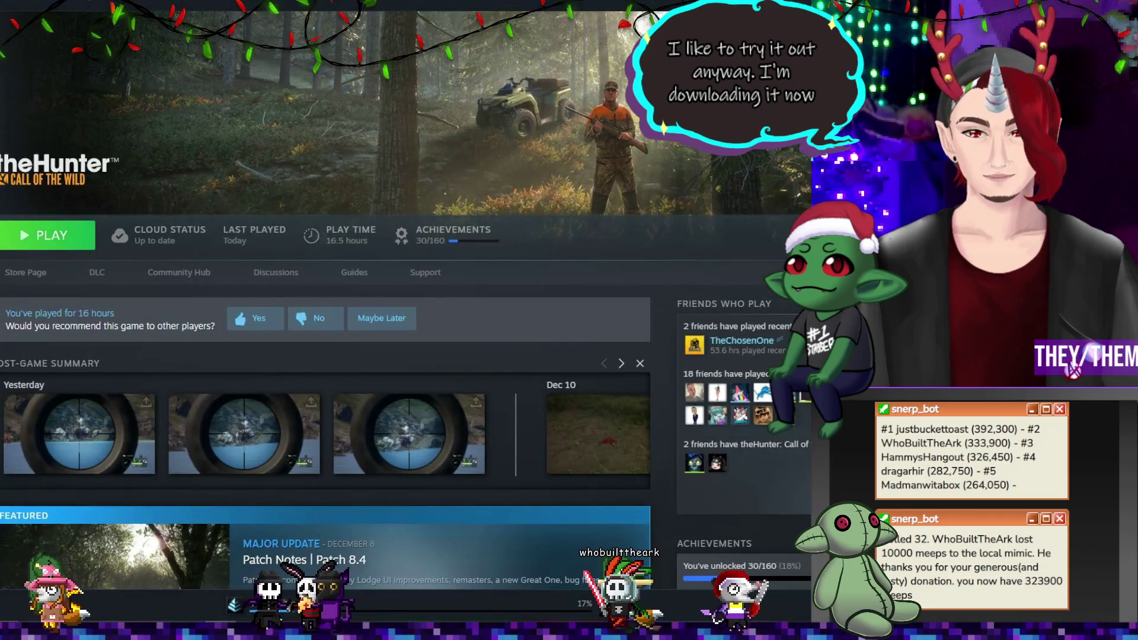
pyautogui.click(251, 604)
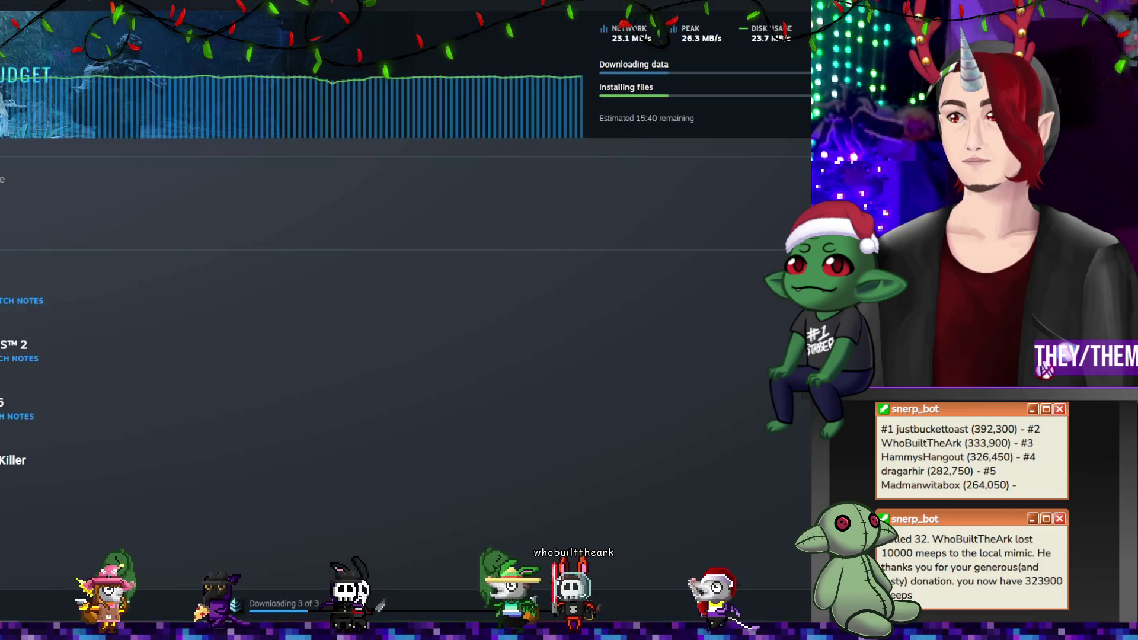
pyautogui.hotkey('alt', 'Tab')
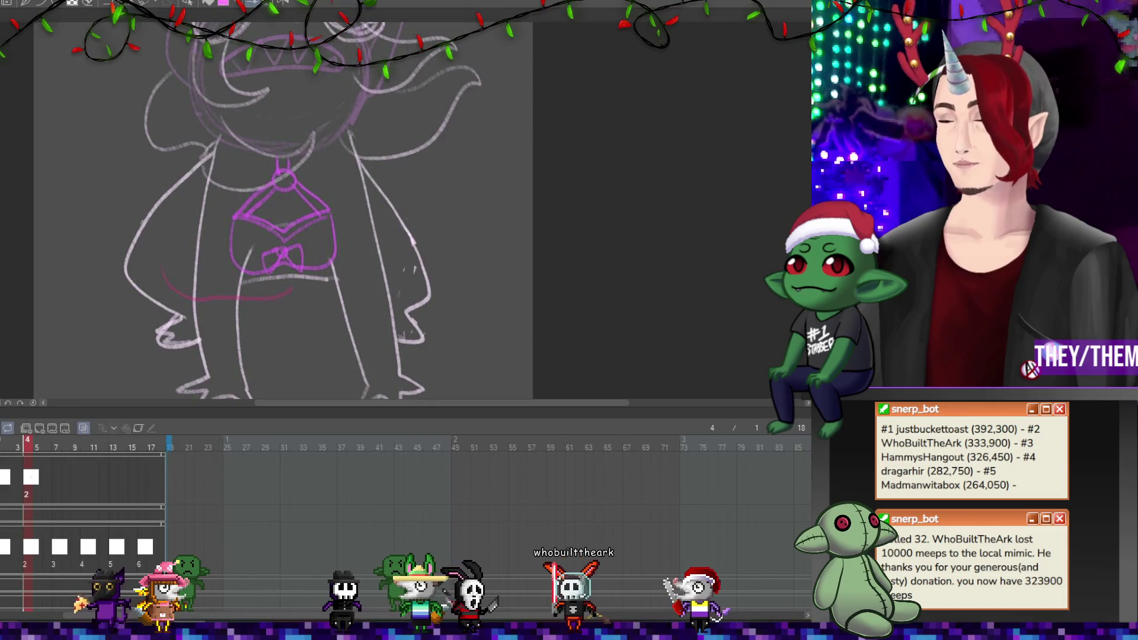
# Place a cel at frame 7 and sketch magenta curves along the body and under the mouth
pyautogui.press('p')
pyautogui.click(56, 477)
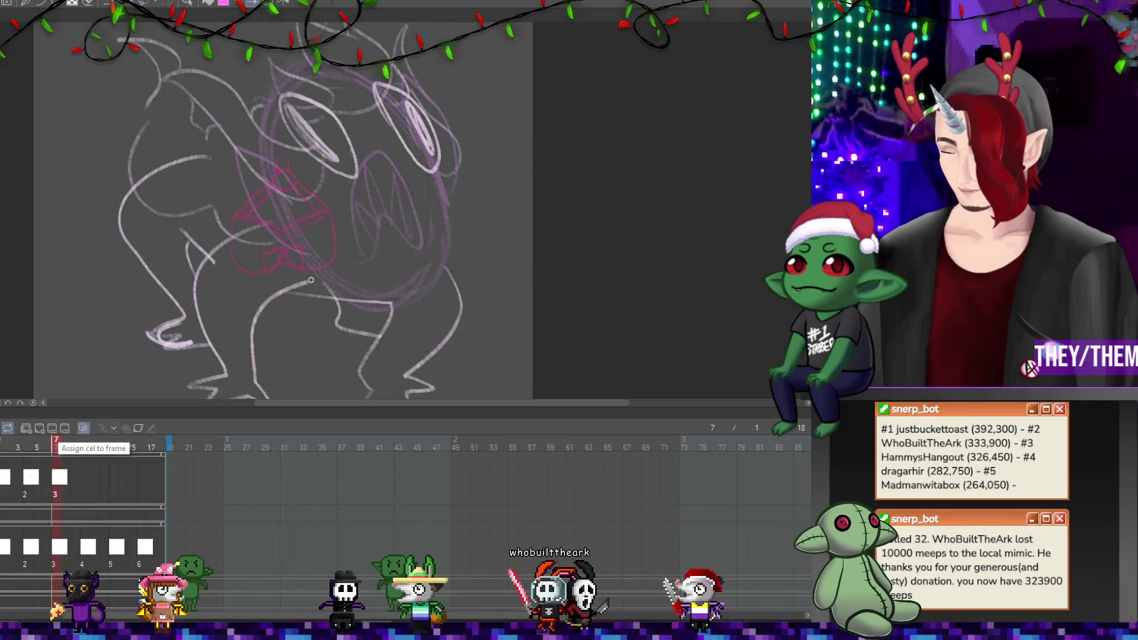
pyautogui.moveTo(283, 277)
pyautogui.mouseDown()
pyautogui.moveTo(292, 303)
pyautogui.moveTo(383, 317)
pyautogui.mouseUp()
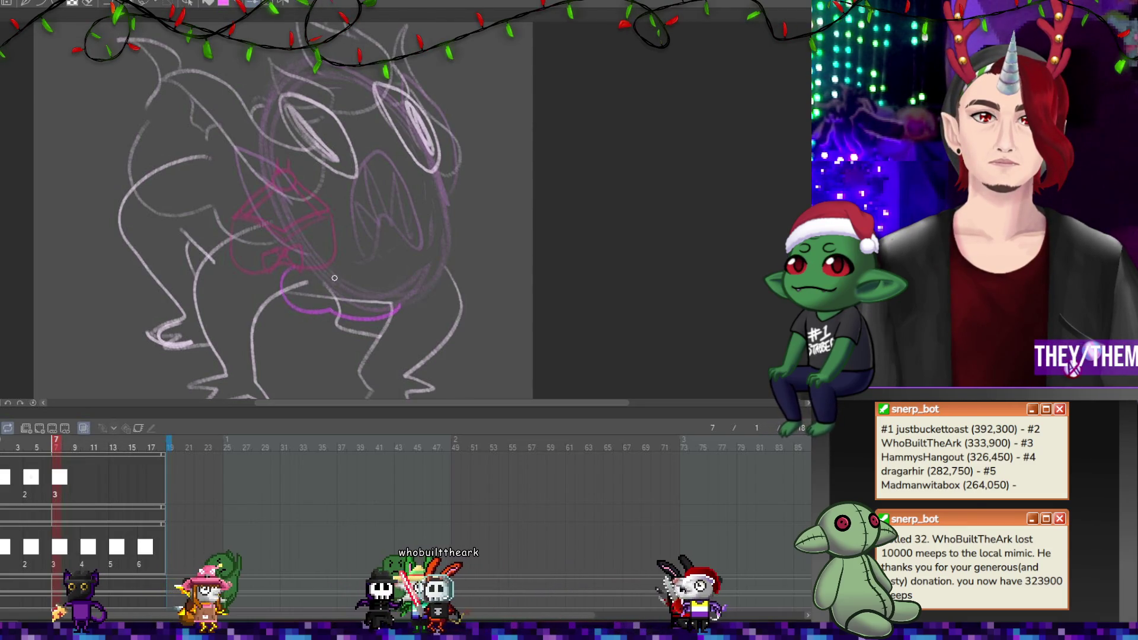
pyautogui.moveTo(323, 295); pyautogui.dragTo(389, 299)
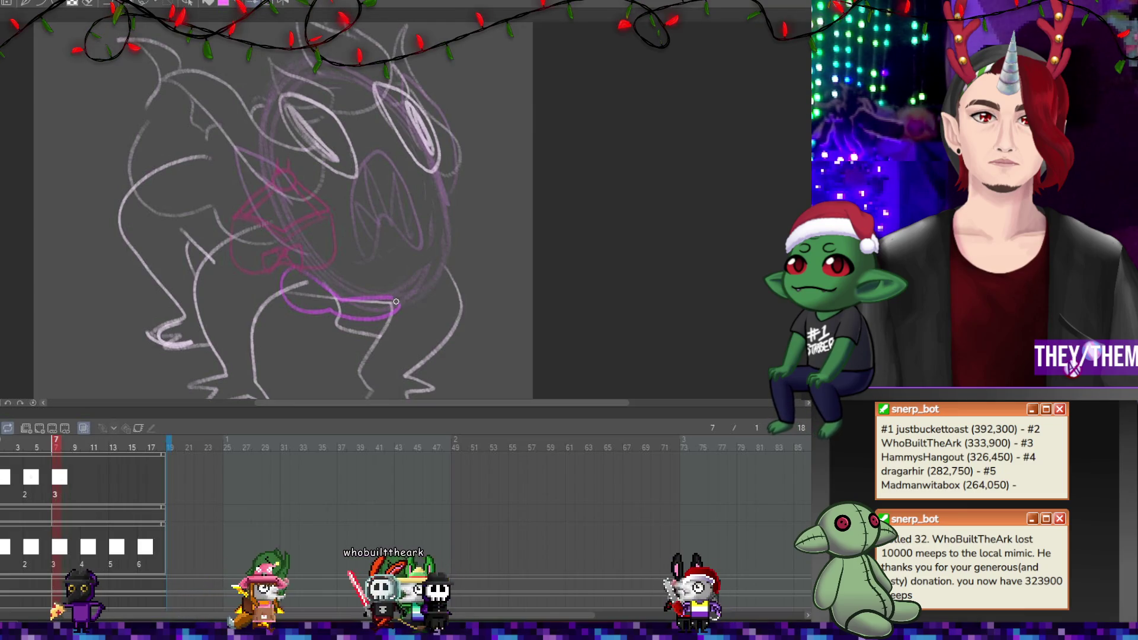
# Create new animation cels at frames 10 and 16, then return to frame 1
pyautogui.click(83, 477)
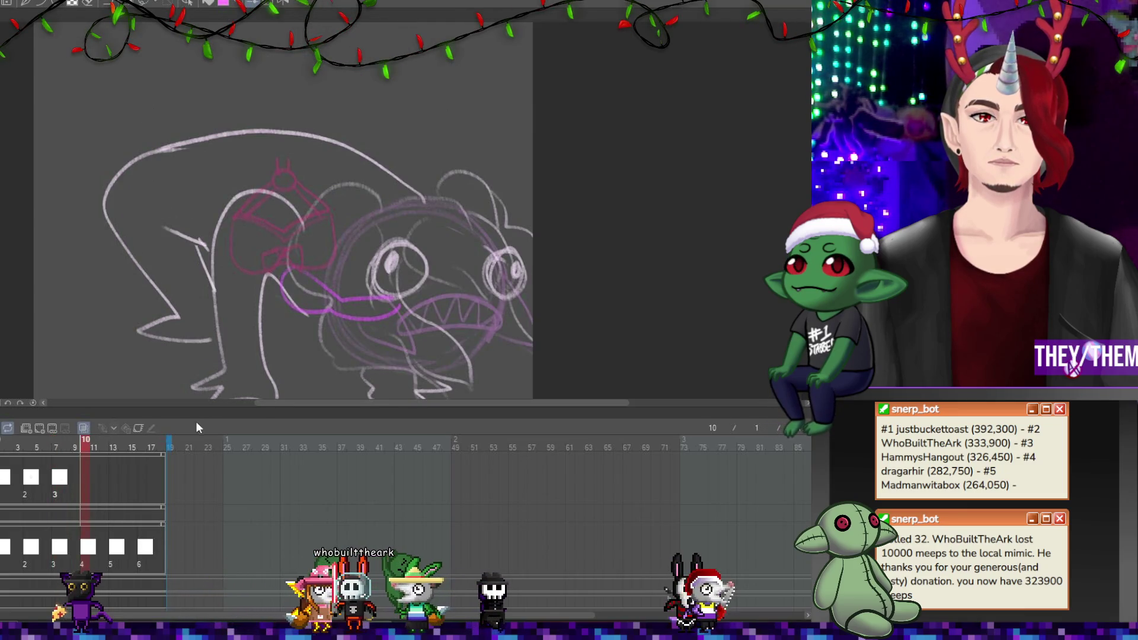
pyautogui.click(40, 432)
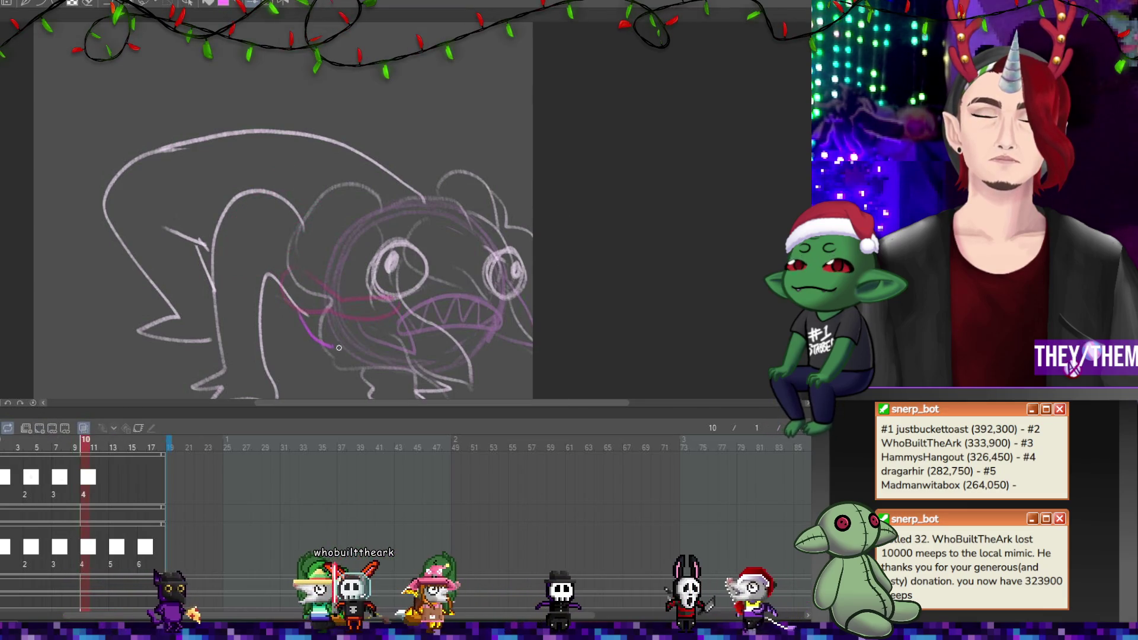
pyautogui.click(108, 484)
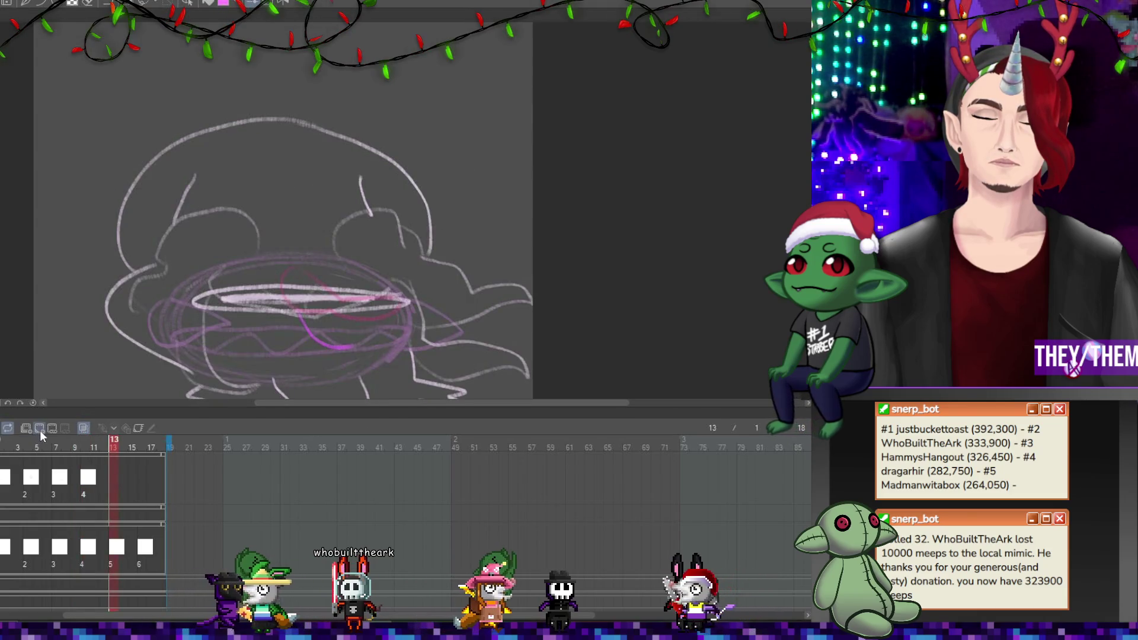
pyautogui.click(144, 478)
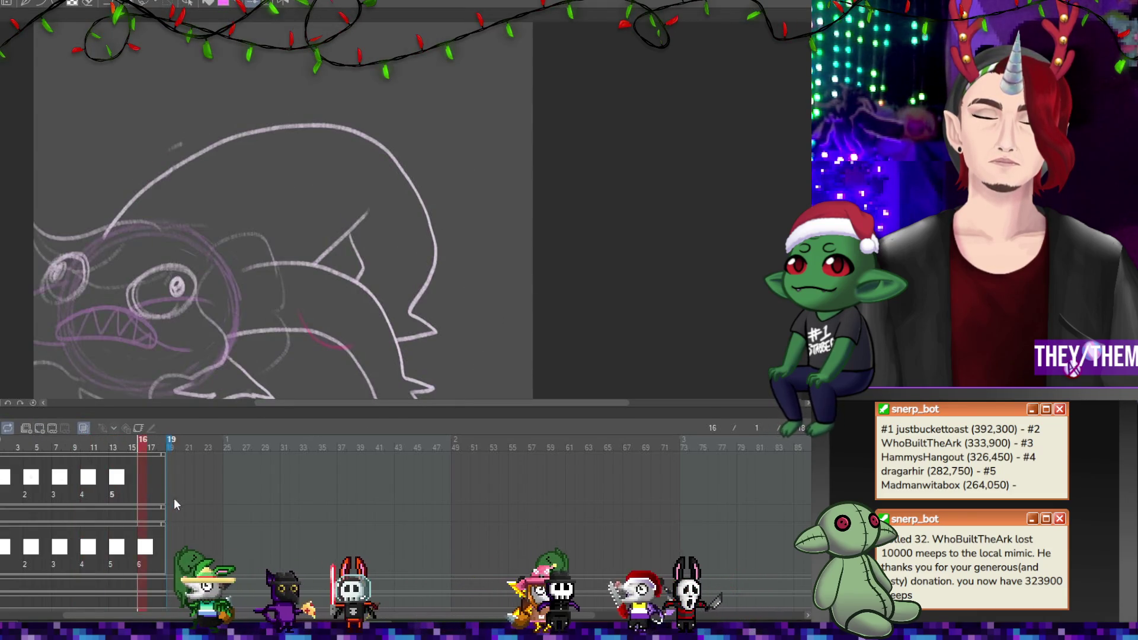
pyautogui.click(39, 427)
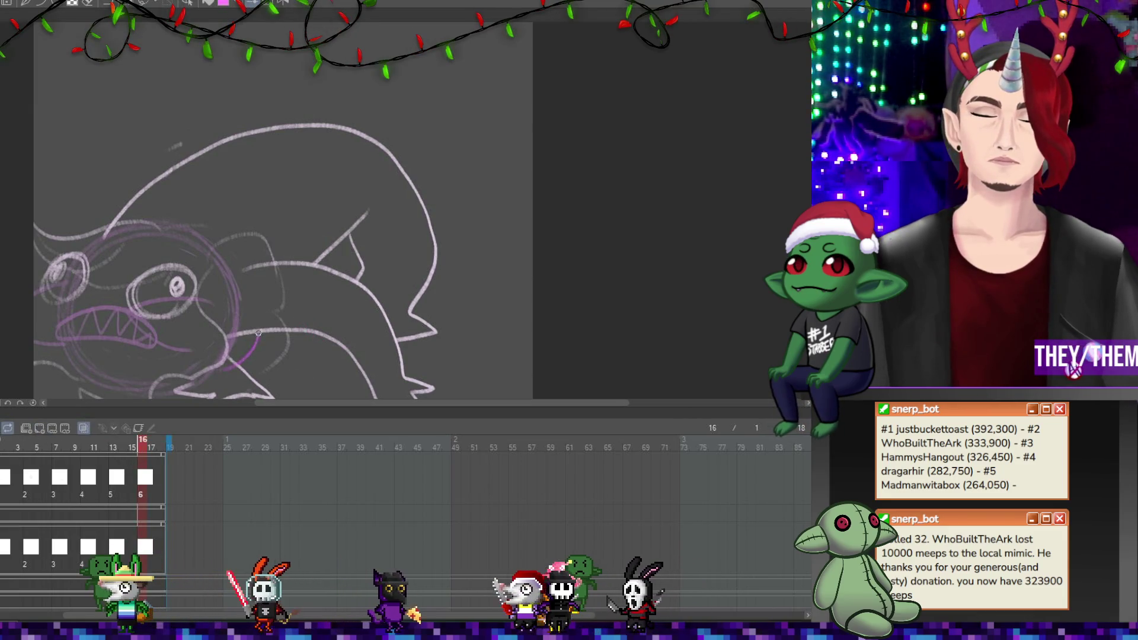
pyautogui.press('Home')
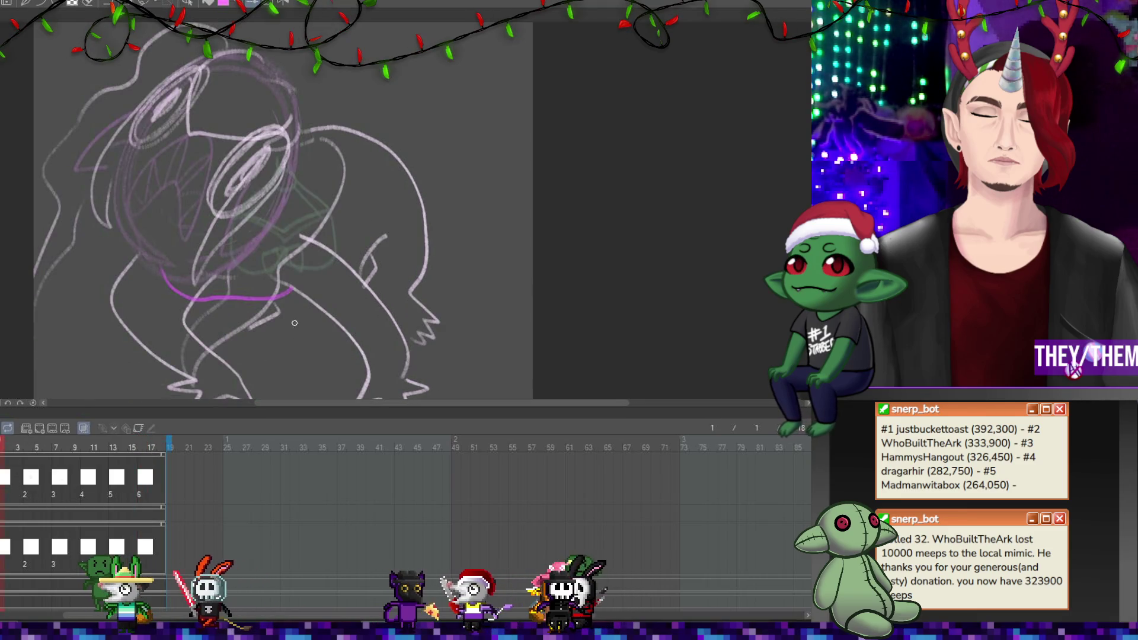
# Rework the magenta stroke under the head and add a small magenta loop beneath it
pyautogui.moveTo(201, 297)
pyautogui.mouseDown()
pyautogui.moveTo(175, 290)
pyautogui.moveTo(271, 295)
pyautogui.mouseUp()
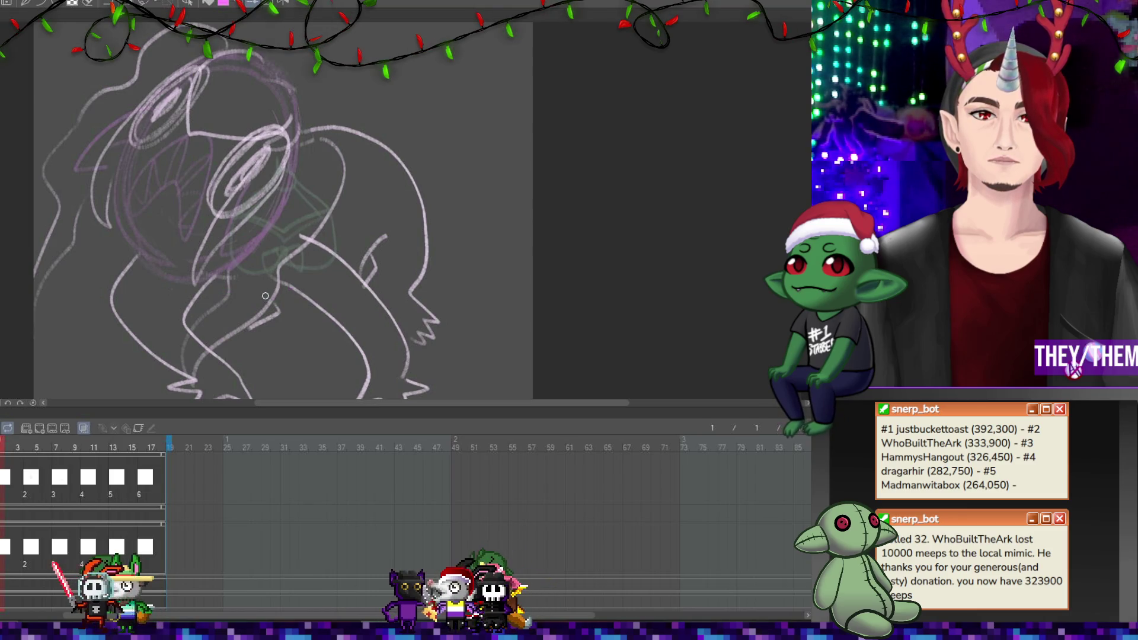
pyautogui.moveTo(162, 294)
pyautogui.mouseDown()
pyautogui.moveTo(184, 318)
pyautogui.moveTo(291, 284)
pyautogui.mouseUp()
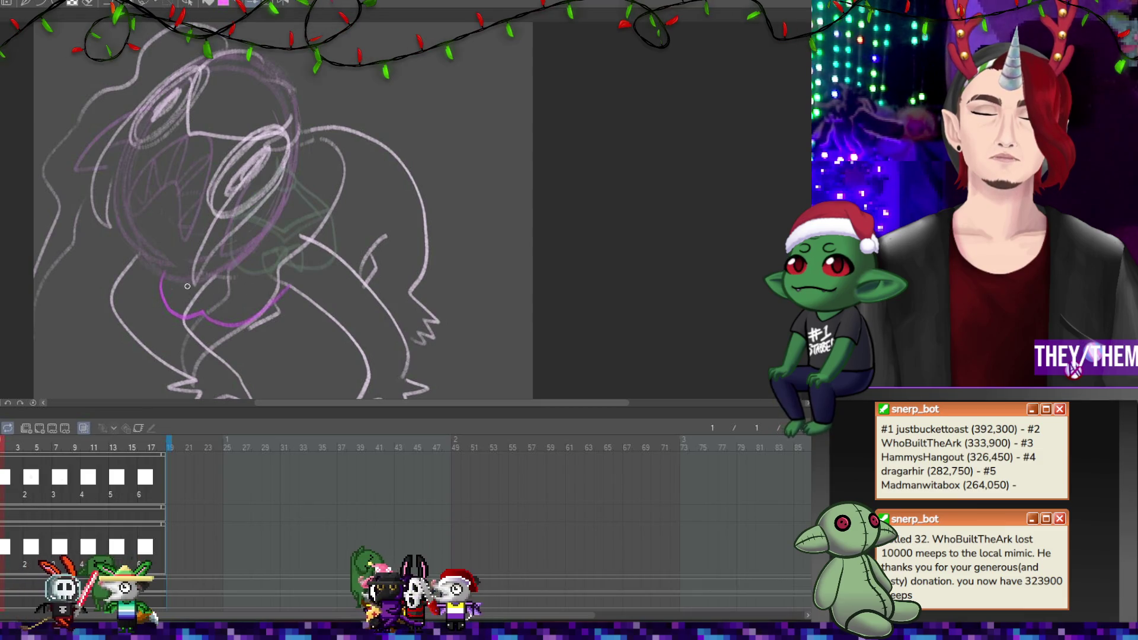
pyautogui.moveTo(197, 340); pyautogui.dragTo(224, 343)
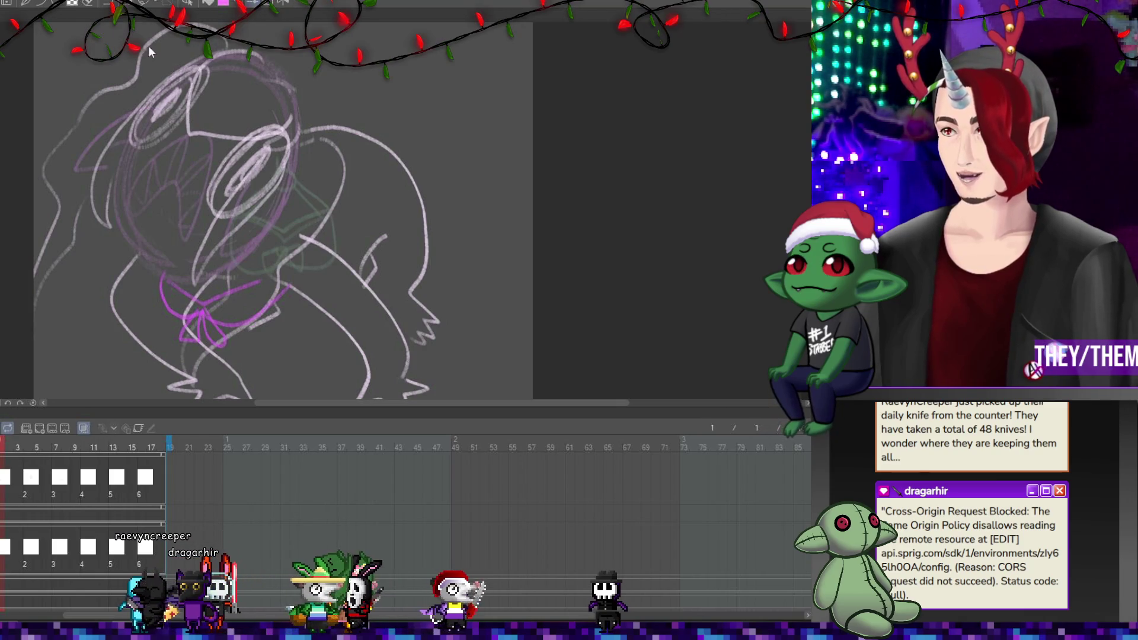
# Step through the animation frames and leave the playhead on frame 11
pyautogui.scroll(-2, 226, 162)
pyautogui.scroll(2, 216, 162)
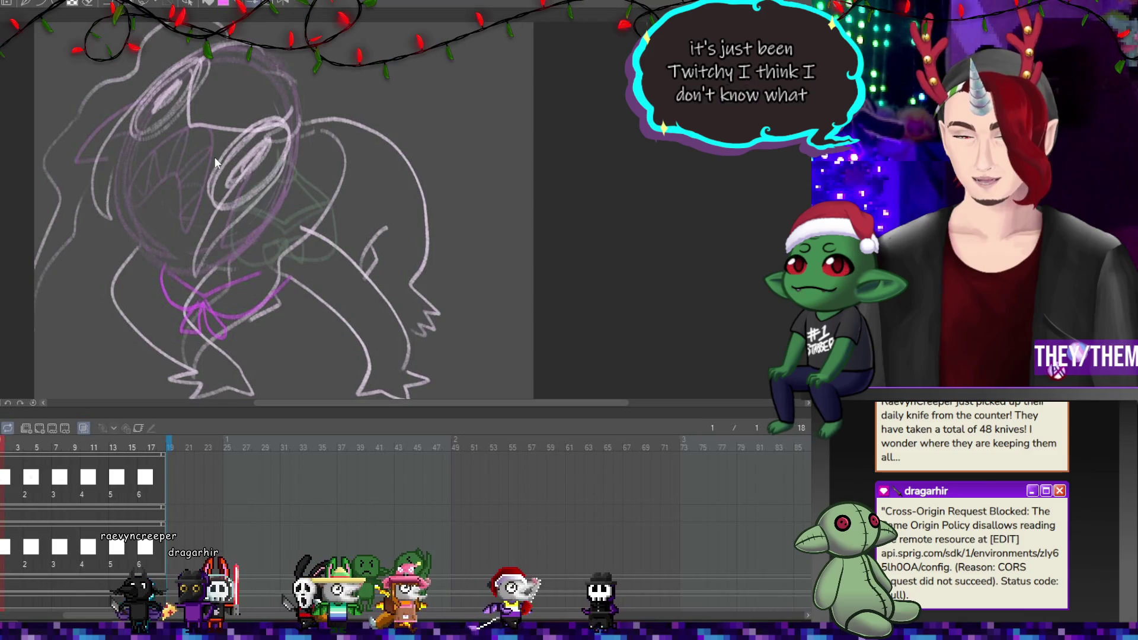
pyautogui.press('p')
pyautogui.press('Return')
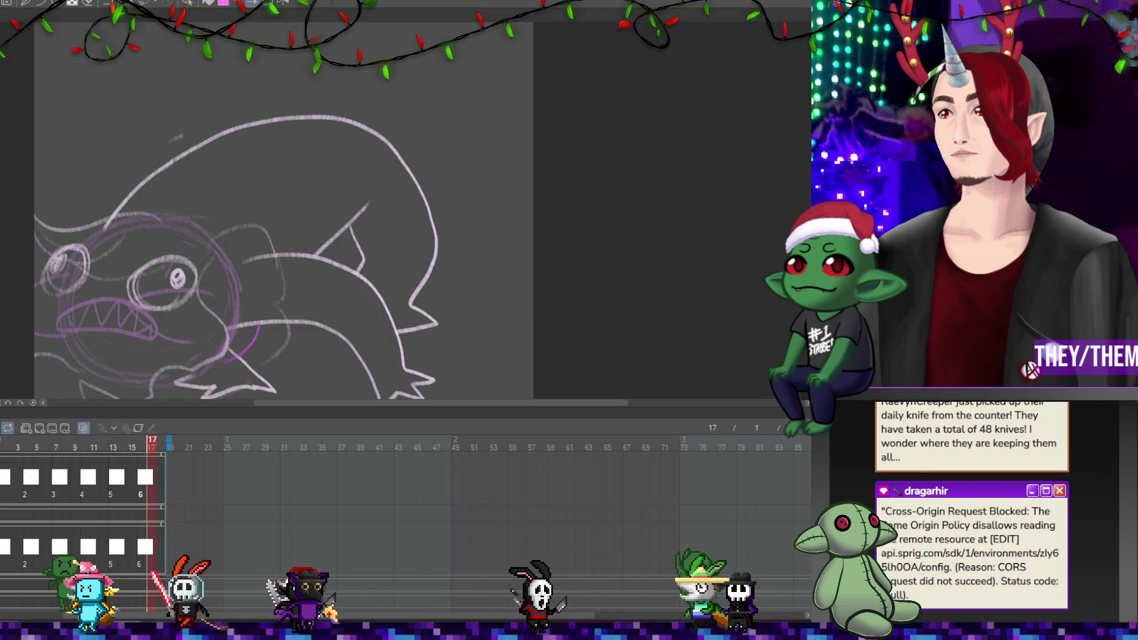
pyautogui.press('space')
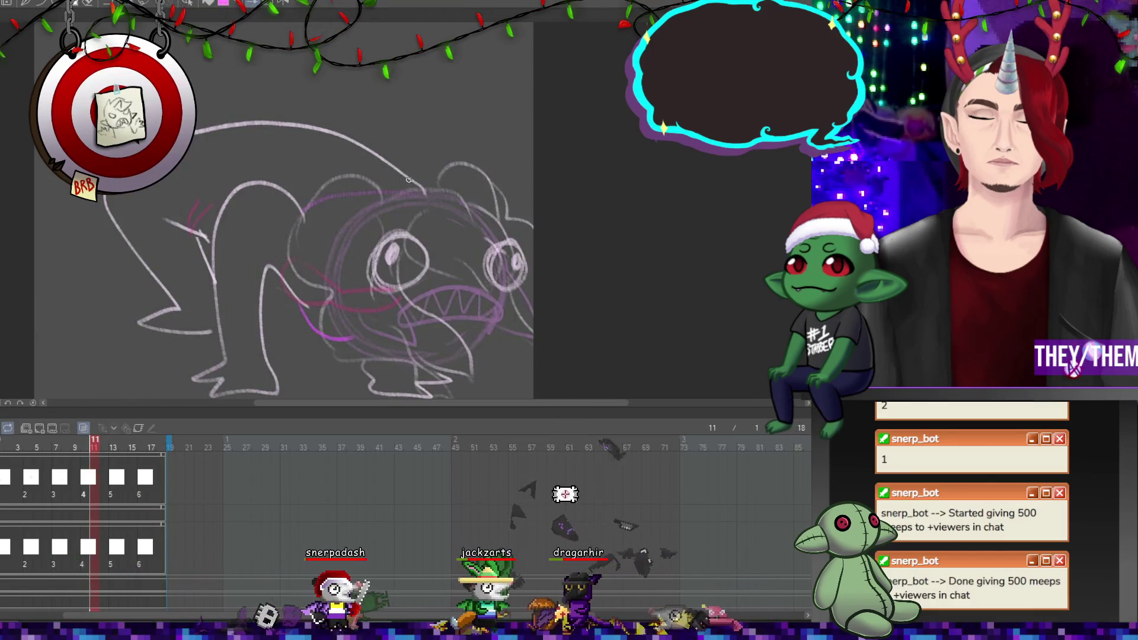
# Draw magenta arcs along the creature's back on the current frame and on frame 13
pyautogui.moveTo(368, 157); pyautogui.dragTo(205, 225)
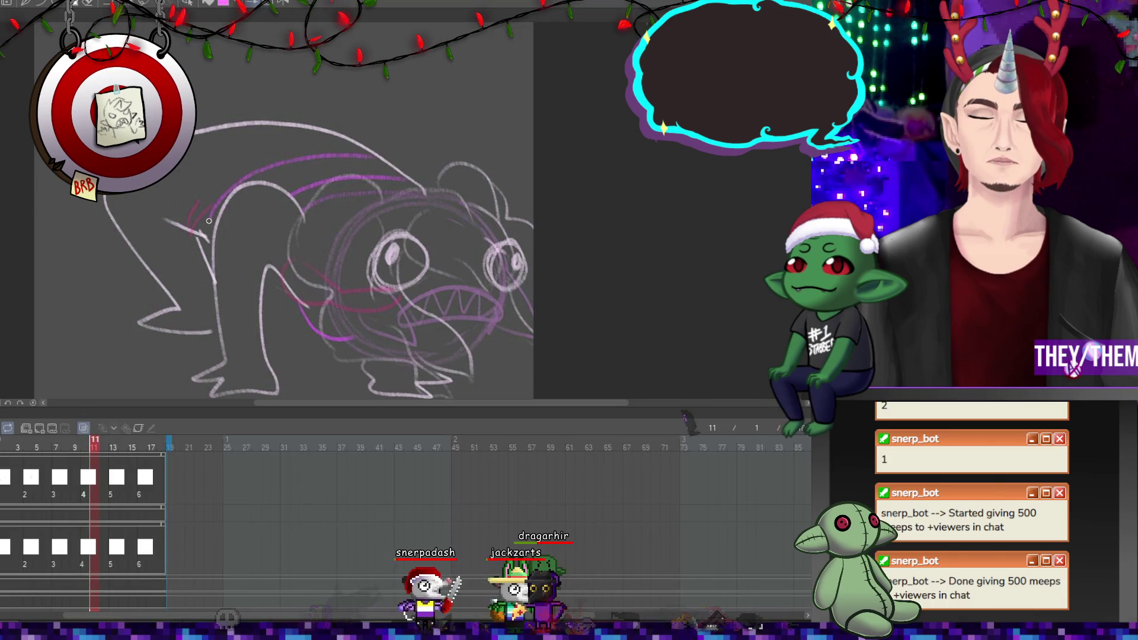
pyautogui.moveTo(358, 143); pyautogui.dragTo(199, 216)
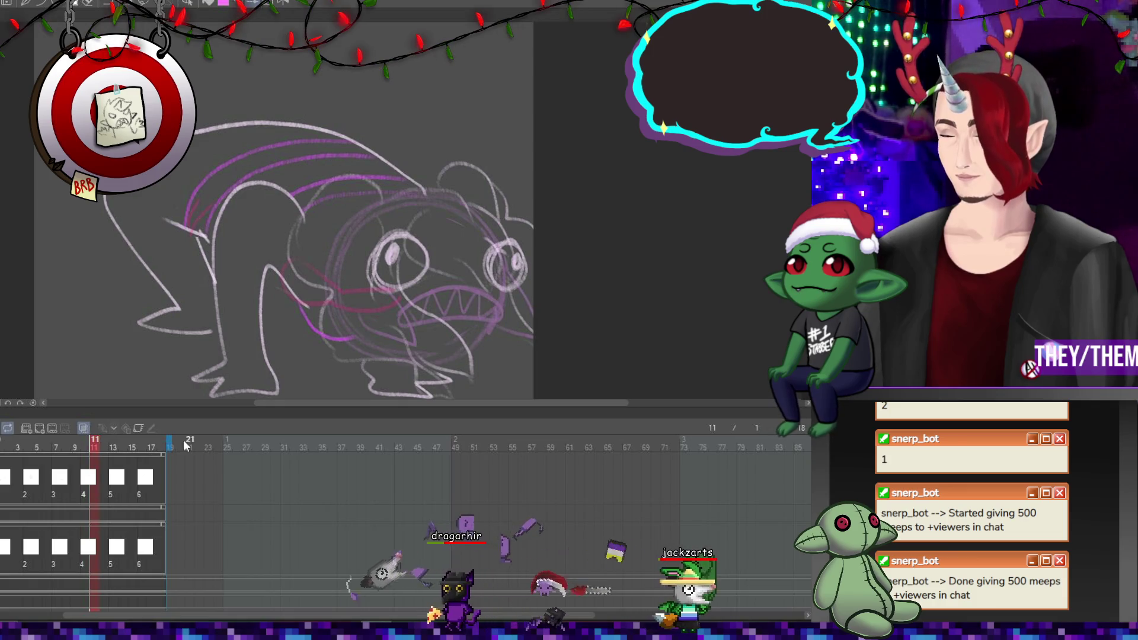
pyautogui.click(119, 489)
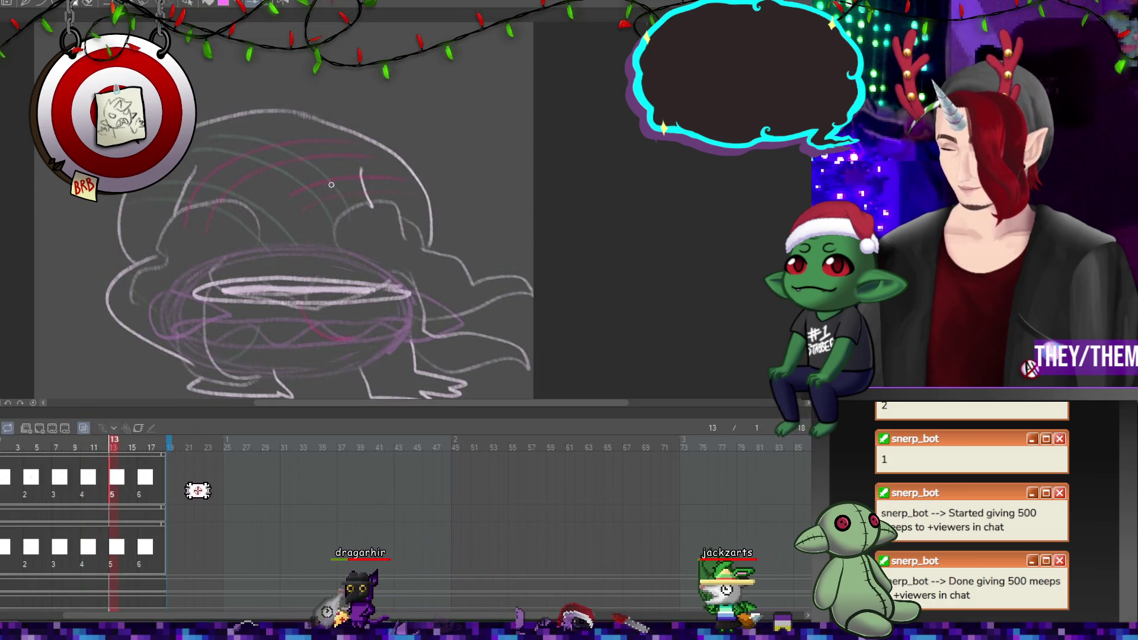
pyautogui.moveTo(358, 211); pyautogui.dragTo(177, 208)
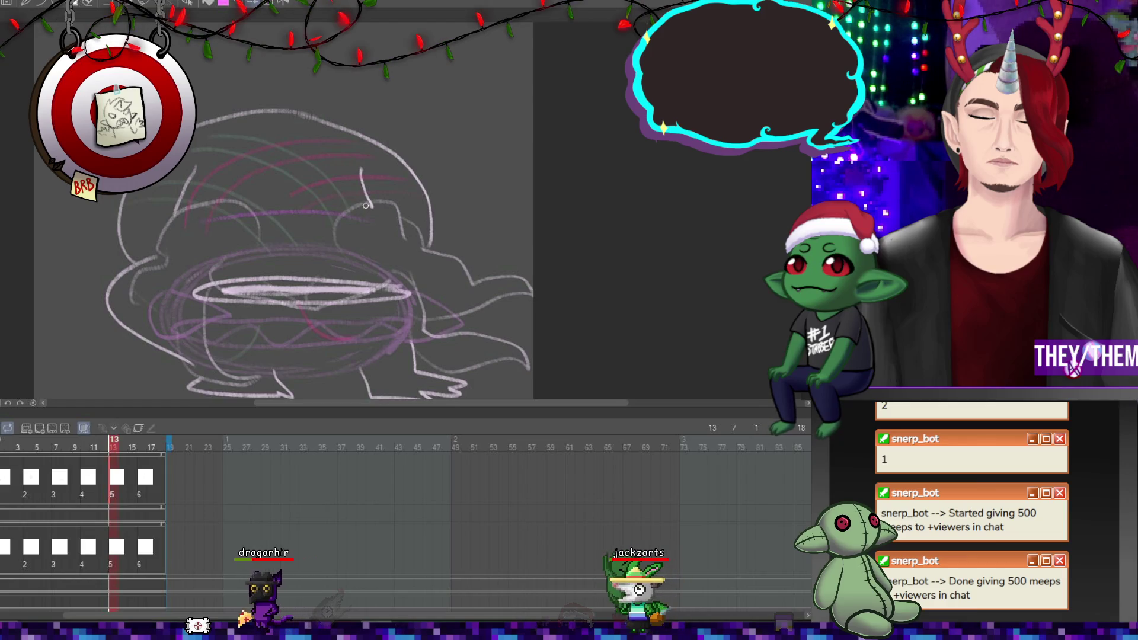
pyautogui.moveTo(358, 156); pyautogui.dragTo(192, 177)
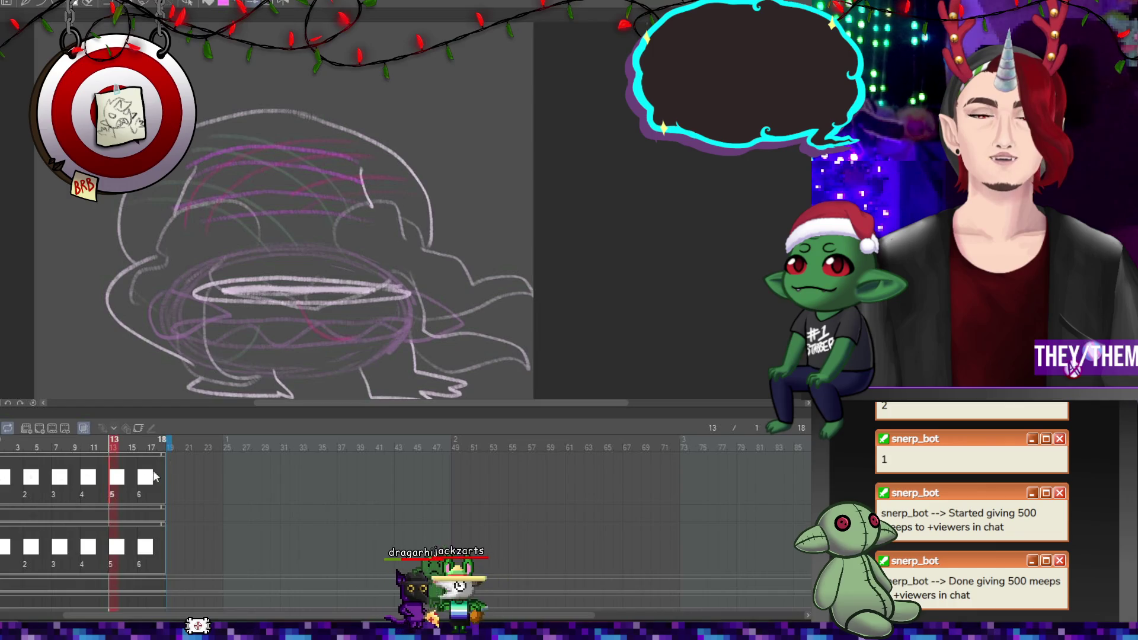
# On frame 2, add magenta hair strokes over the creature's right side
pyautogui.click(142, 494)
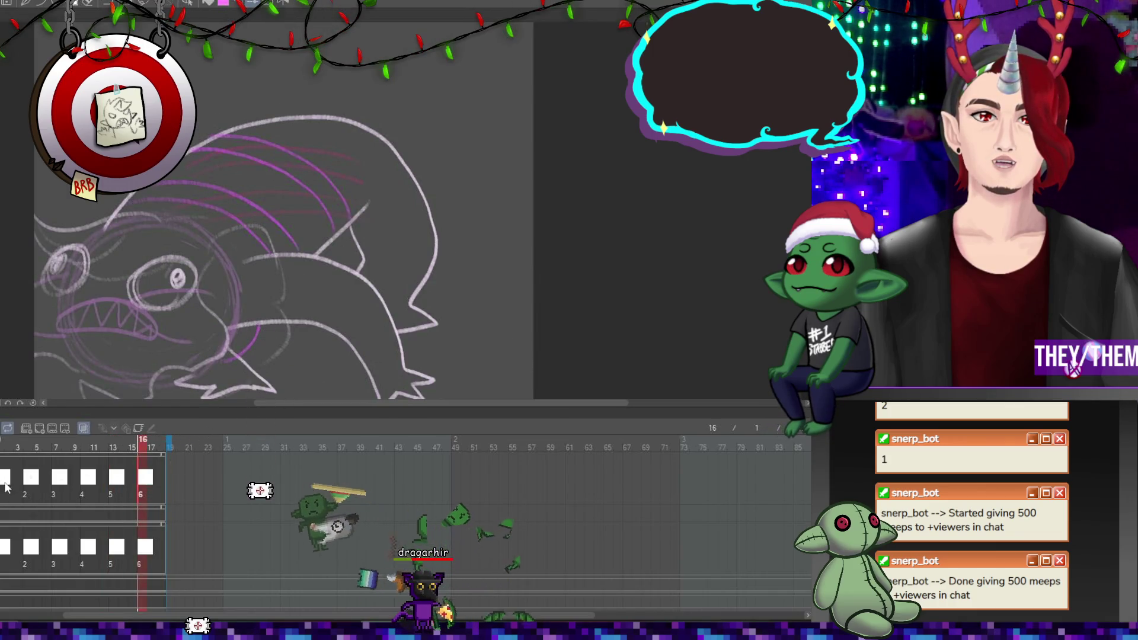
pyautogui.click(26, 481)
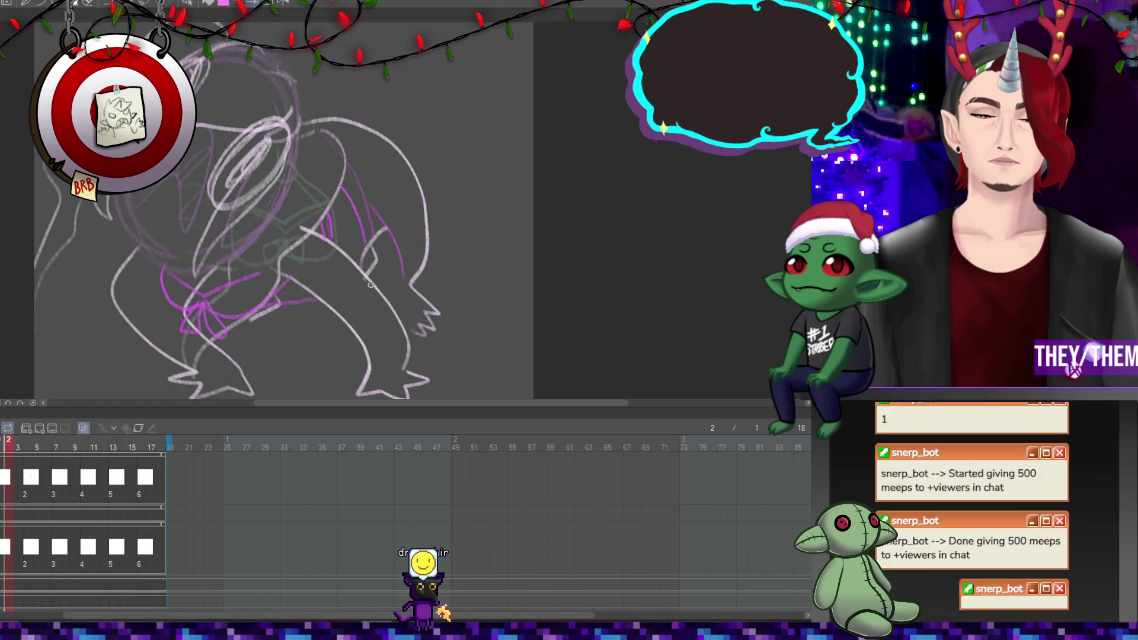
pyautogui.moveTo(415, 279); pyautogui.dragTo(440, 254)
pyautogui.moveTo(308, 119)
pyautogui.mouseDown()
pyautogui.moveTo(406, 139)
pyautogui.moveTo(435, 246)
pyautogui.moveTo(442, 237)
pyautogui.mouseUp()
pyautogui.moveTo(379, 172); pyautogui.dragTo(426, 177)
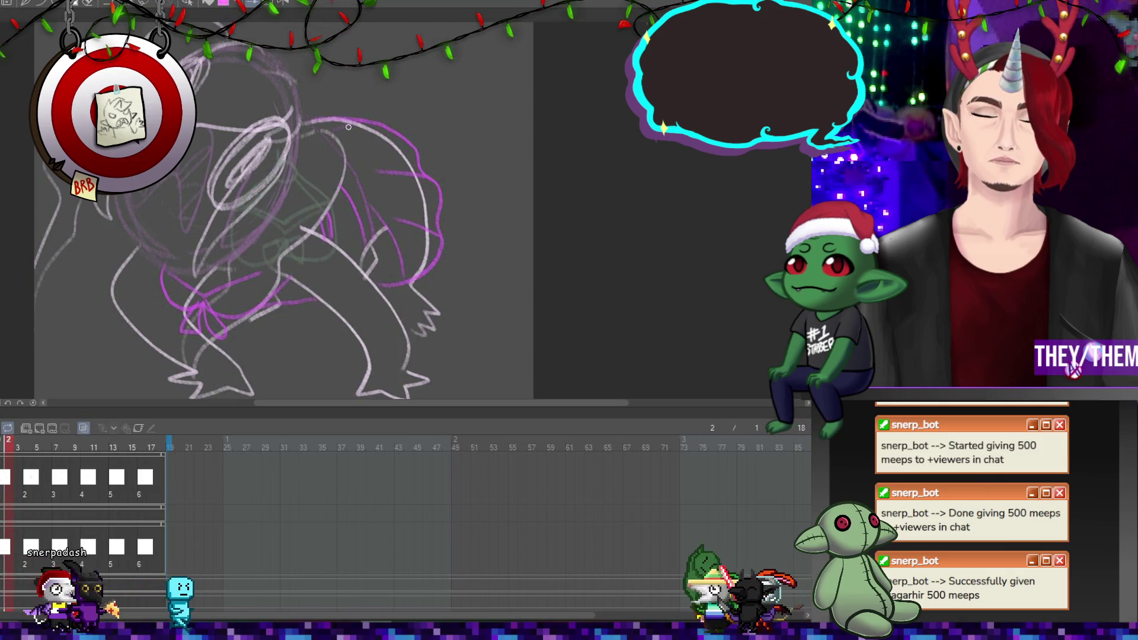
# Step through the drawings at frames 4, 7 and 10
pyautogui.click(27, 474)
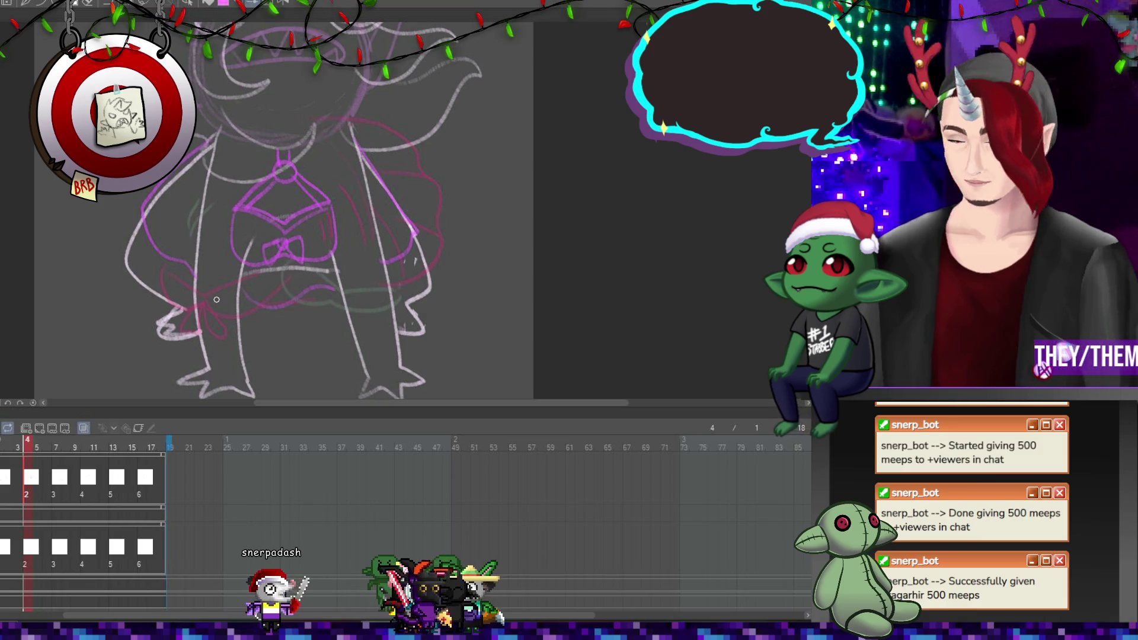
pyautogui.press('Right')
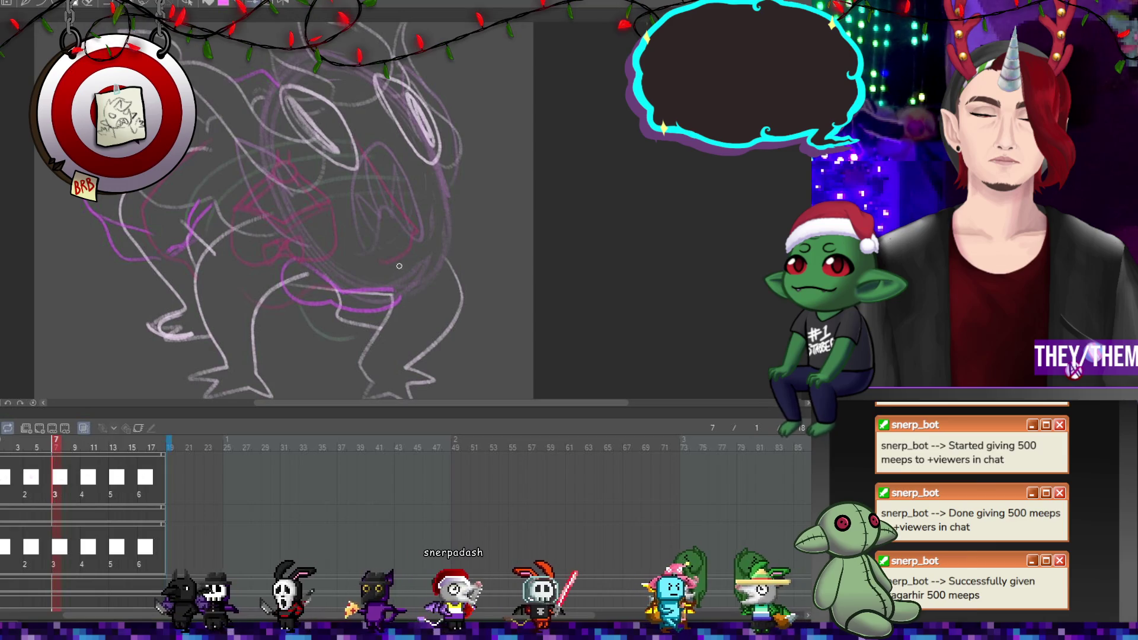
pyautogui.click(84, 479)
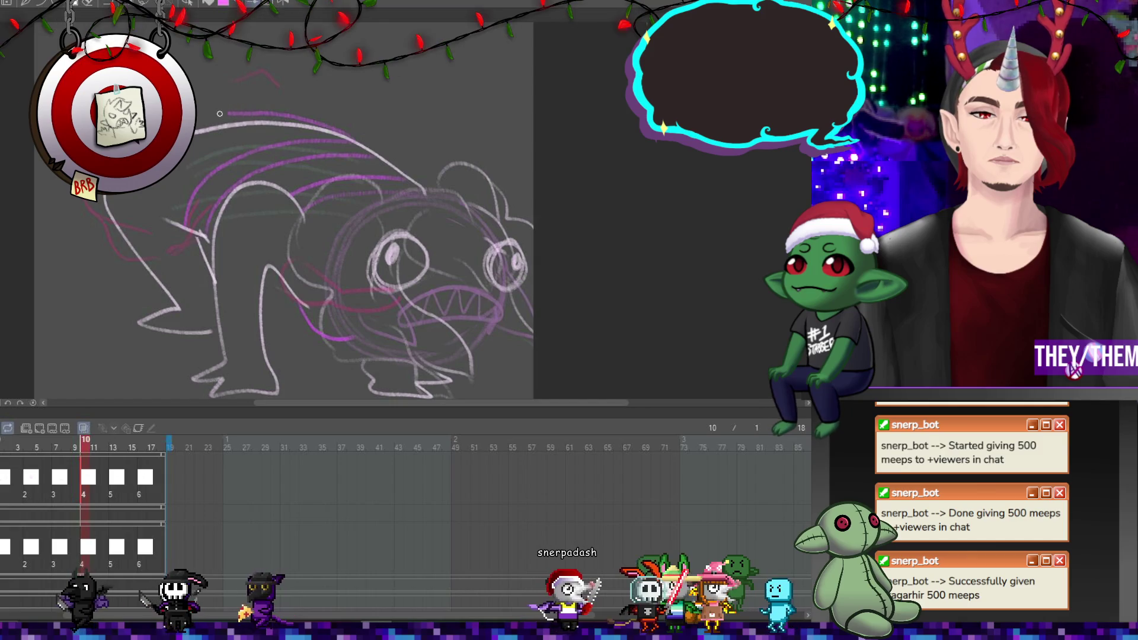
pyautogui.moveTo(193, 274)
pyautogui.mouseDown()
pyautogui.moveTo(169, 283)
pyautogui.moveTo(130, 263)
pyautogui.mouseUp()
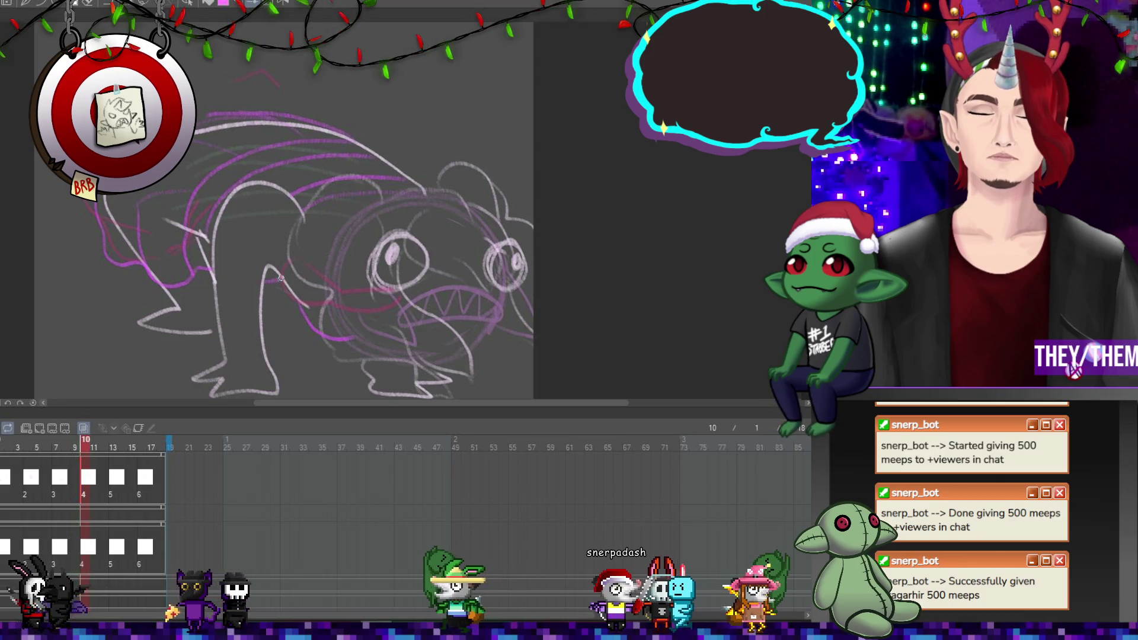
pyautogui.click(113, 485)
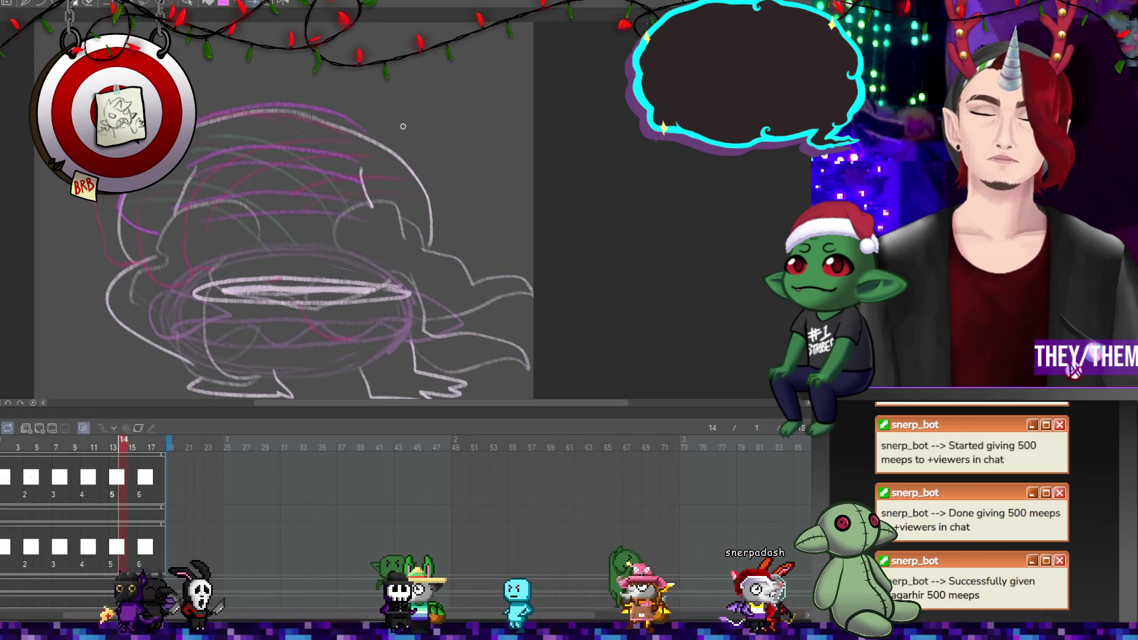
pyautogui.moveTo(358, 125); pyautogui.dragTo(418, 176)
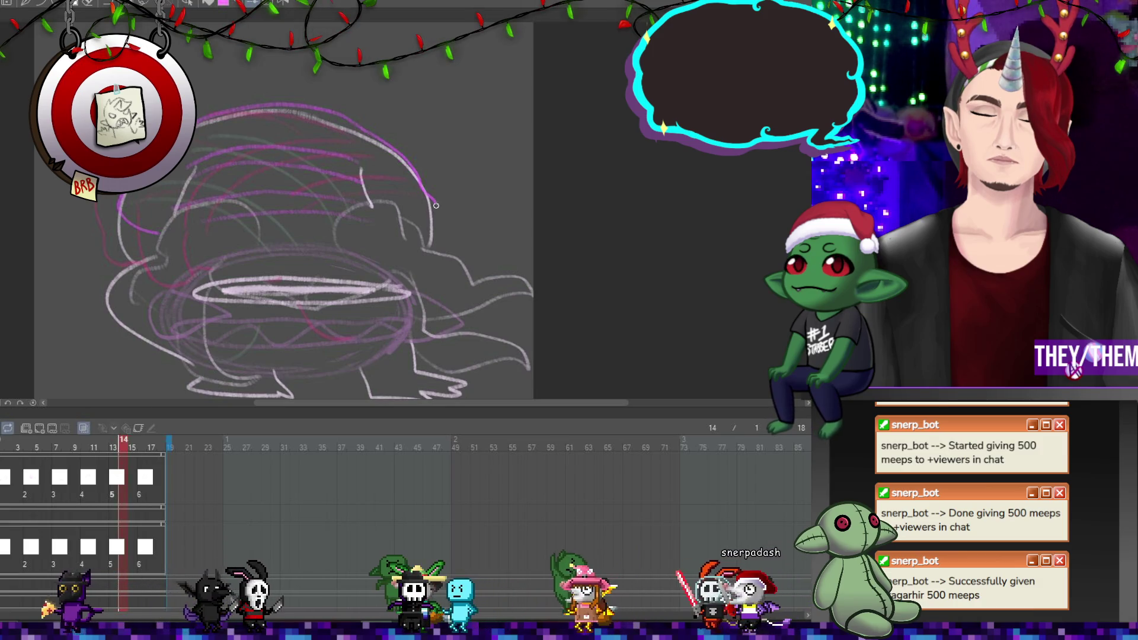
pyautogui.moveTo(418, 225)
pyautogui.mouseDown()
pyautogui.moveTo(457, 190)
pyautogui.moveTo(437, 212)
pyautogui.mouseUp()
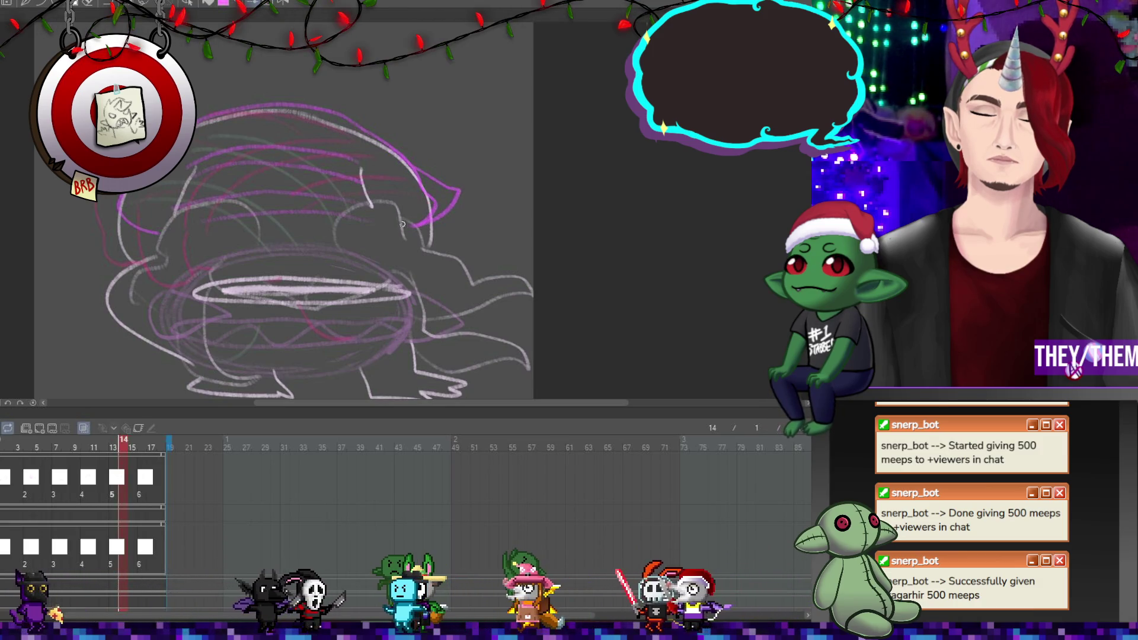
pyautogui.moveTo(394, 151)
pyautogui.mouseDown()
pyautogui.moveTo(450, 187)
pyautogui.moveTo(431, 228)
pyautogui.mouseUp()
pyautogui.moveTo(444, 175); pyautogui.dragTo(474, 187)
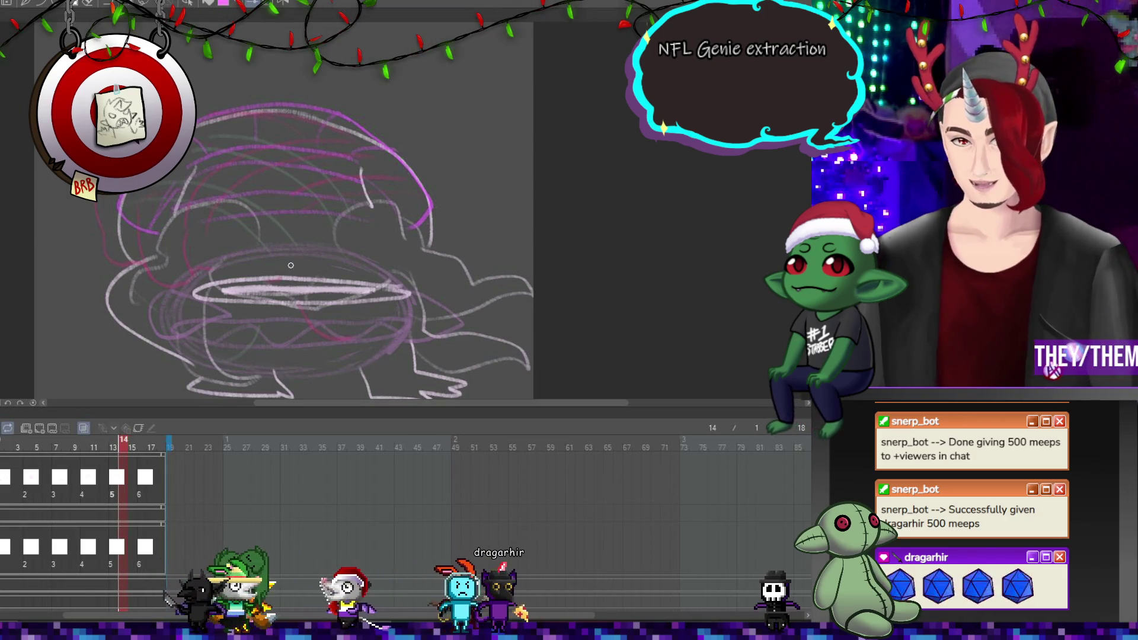
# From frame 16, play the animation, stop it, and play it again
pyautogui.click(140, 483)
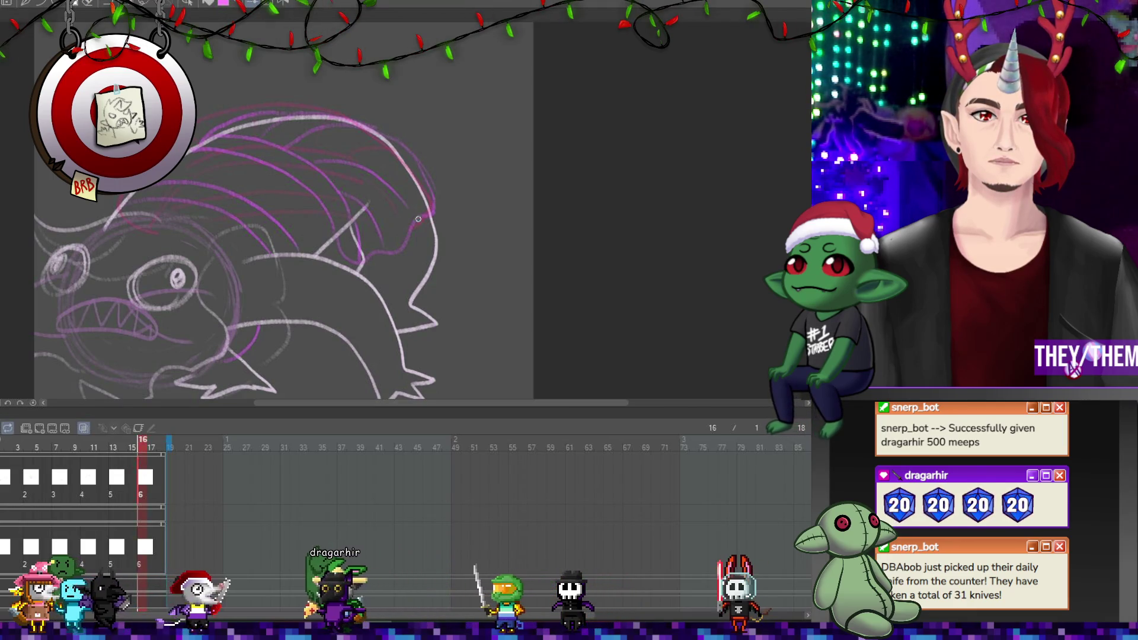
pyautogui.press('space')
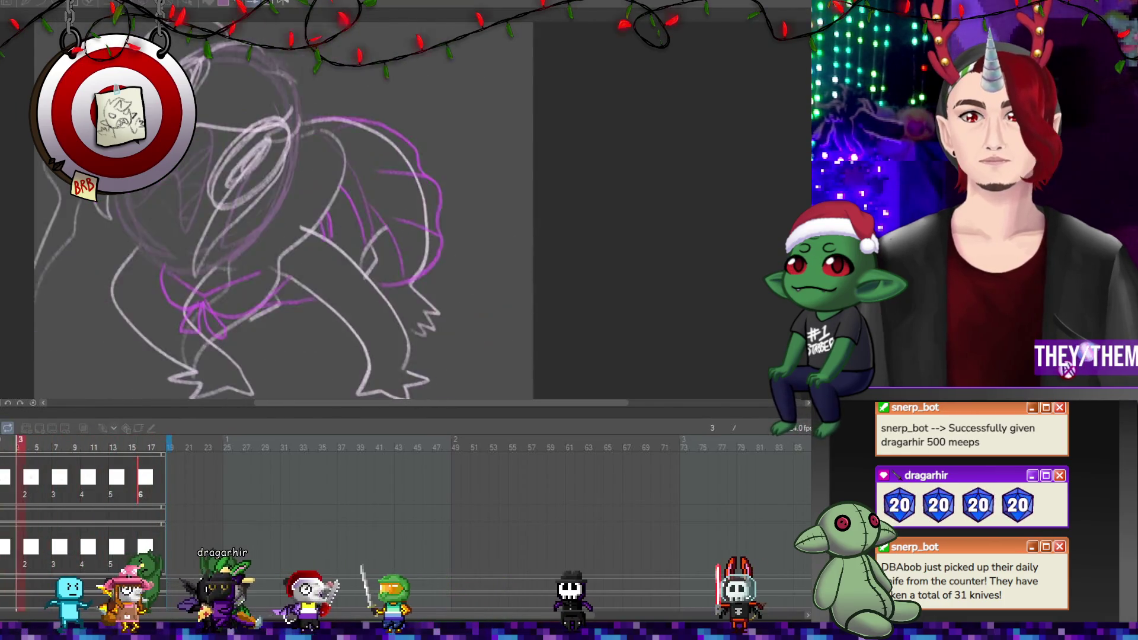
pyautogui.press('space')
pyautogui.scroll(-3, 237, 251)
pyautogui.press('space')
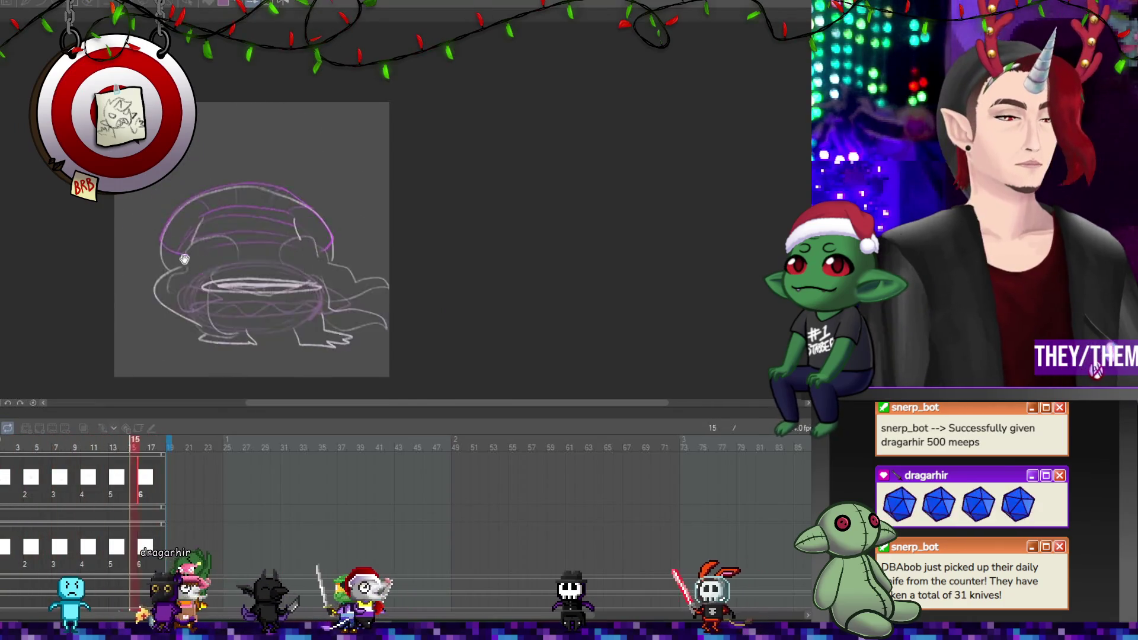
# Play the creature animation and stop it on the crouching frame-12 pose
pyautogui.moveTo(379, 404); pyautogui.dragTo(339, 404)
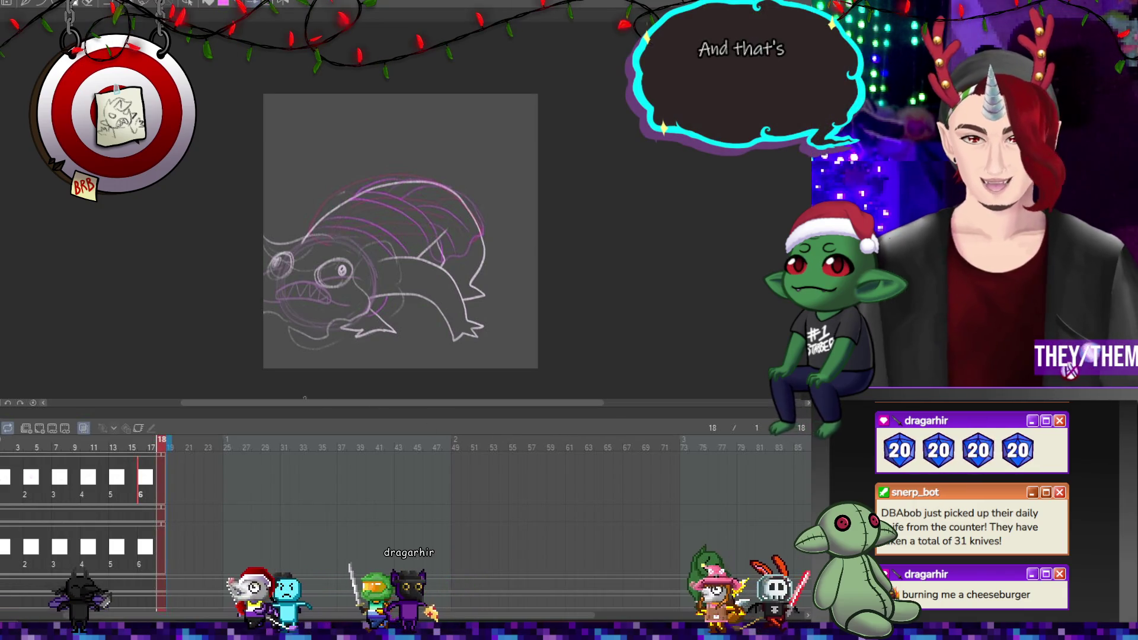
pyautogui.press('space')
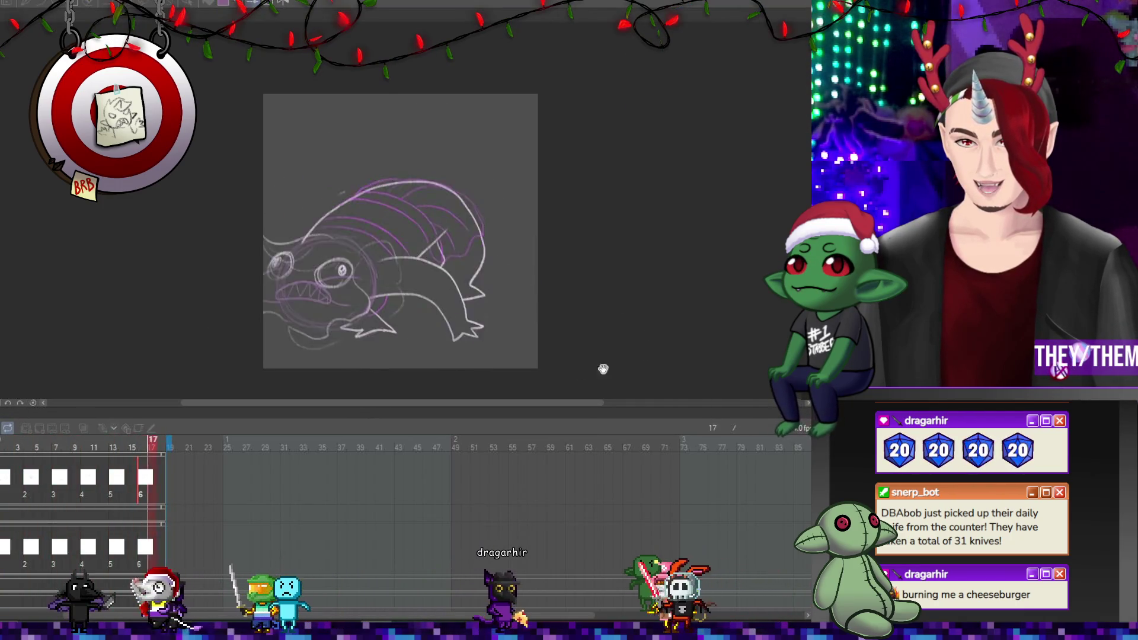
pyautogui.press('space')
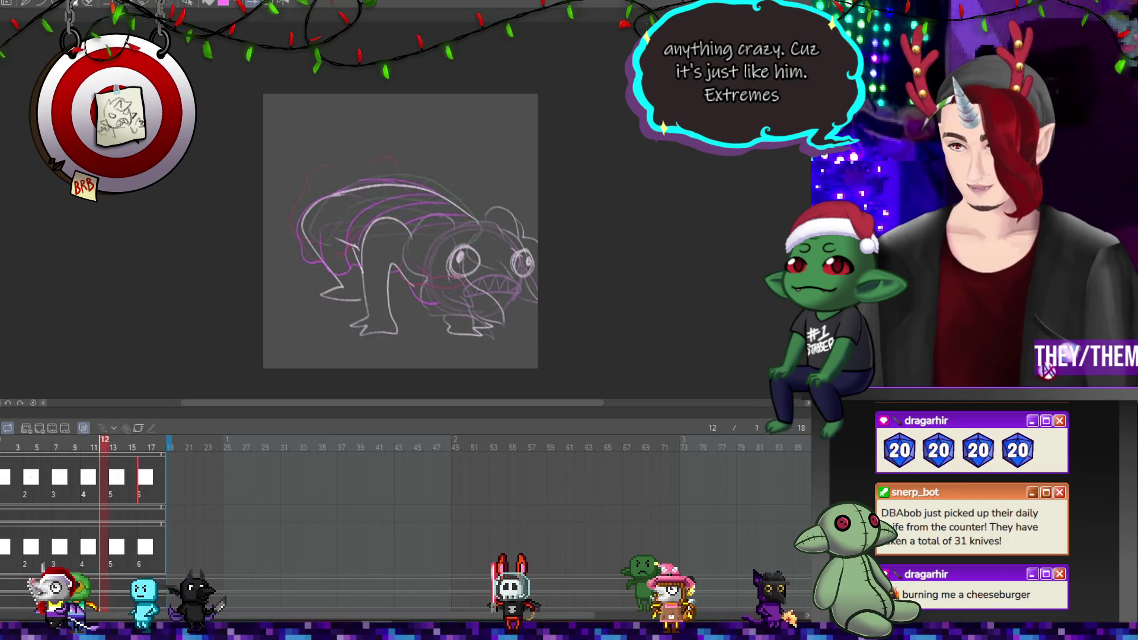
pyautogui.scroll(2, 27, 450)
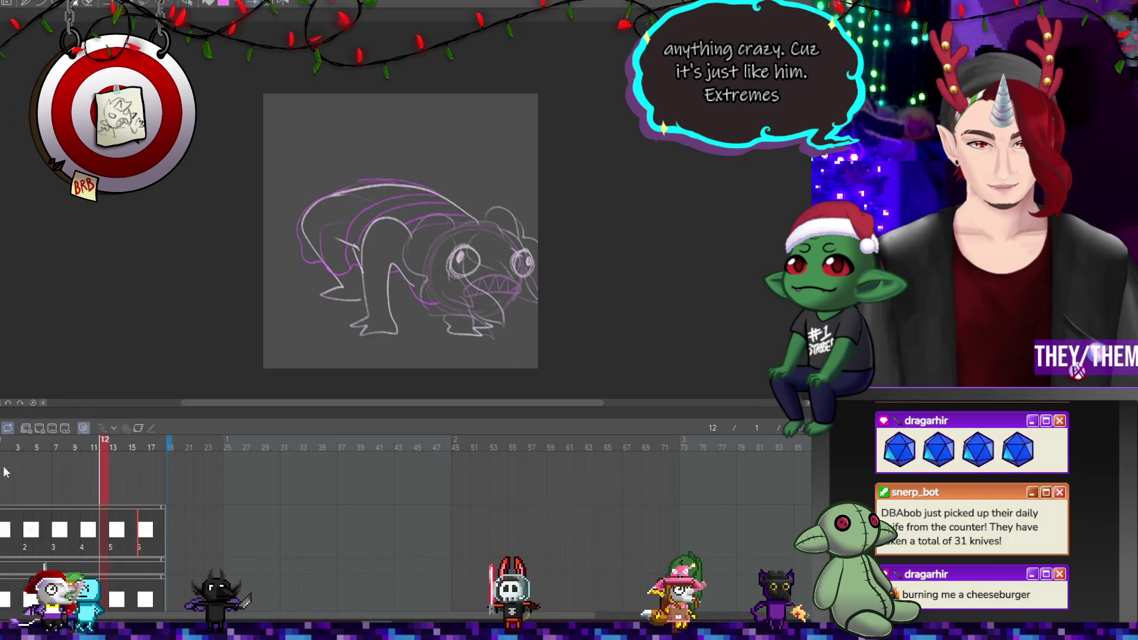
# Draw a black hair outline over the creature's head on a new cel at frame 1
pyautogui.click(12, 452)
pyautogui.click(39, 426)
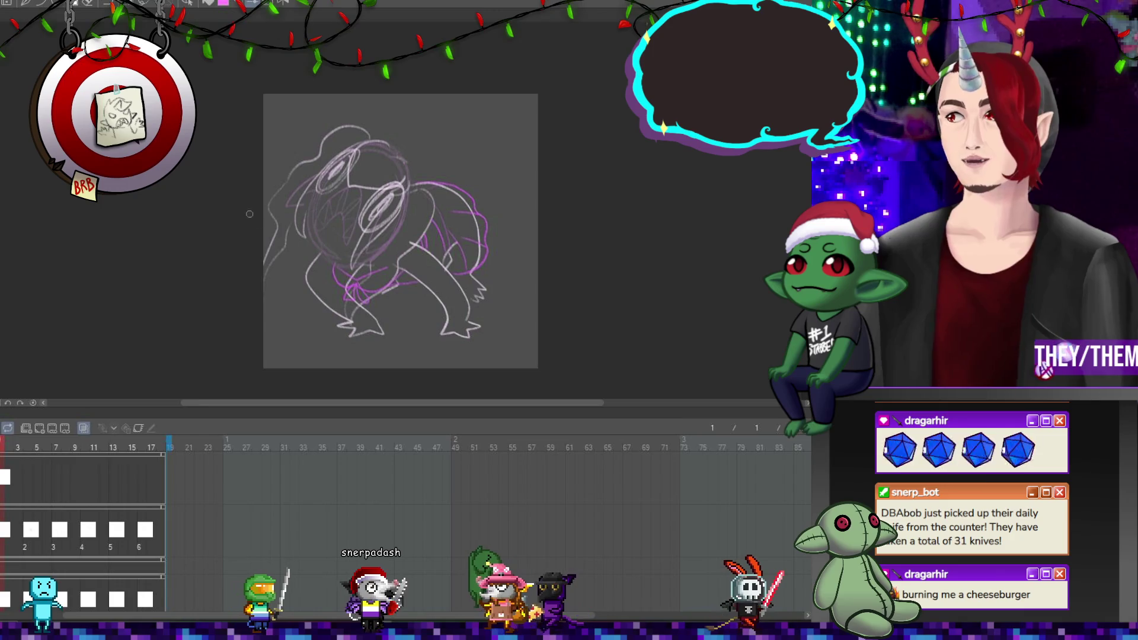
pyautogui.scroll(1, 358, 273)
pyautogui.scroll(-1, 358, 273)
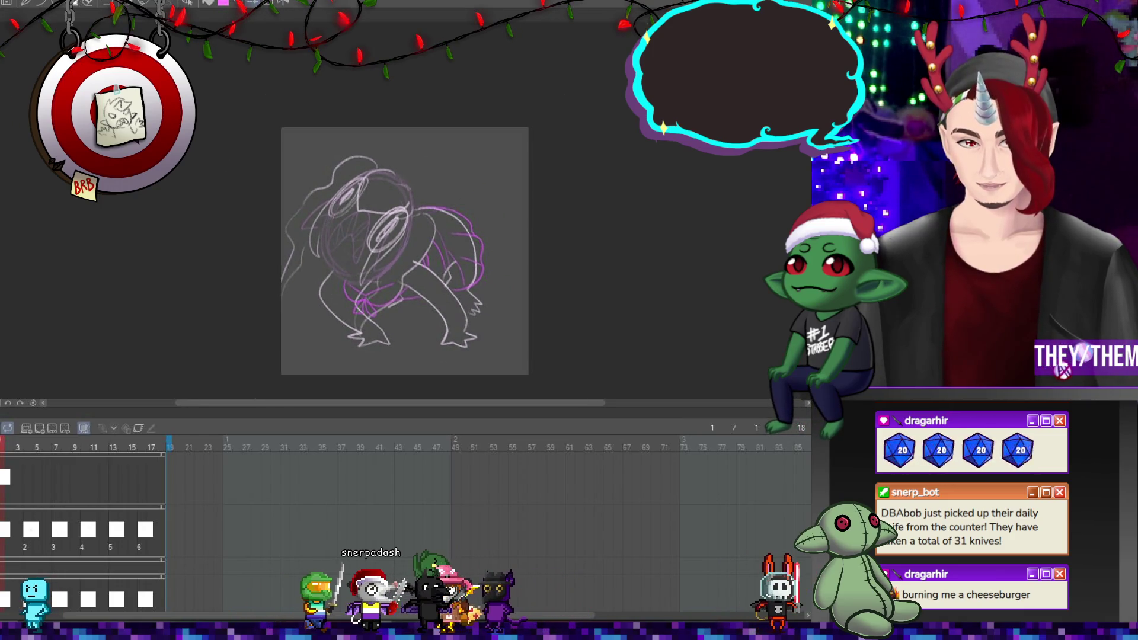
pyautogui.scroll(3, 338, 261)
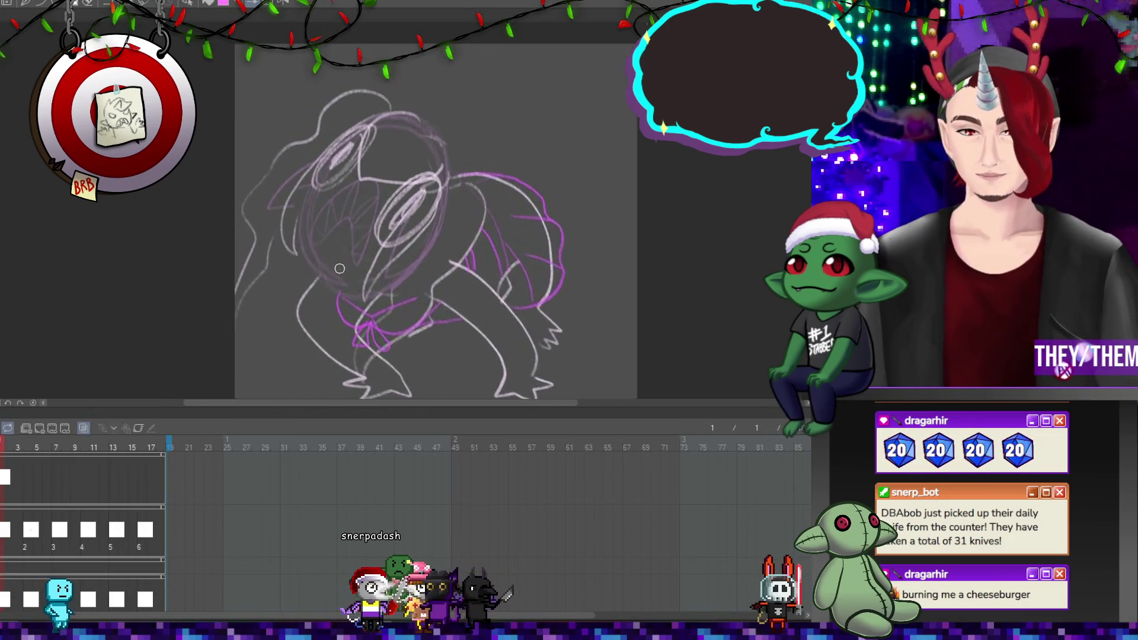
pyautogui.scroll(-4, 453, 305)
pyautogui.scroll(2, 453, 305)
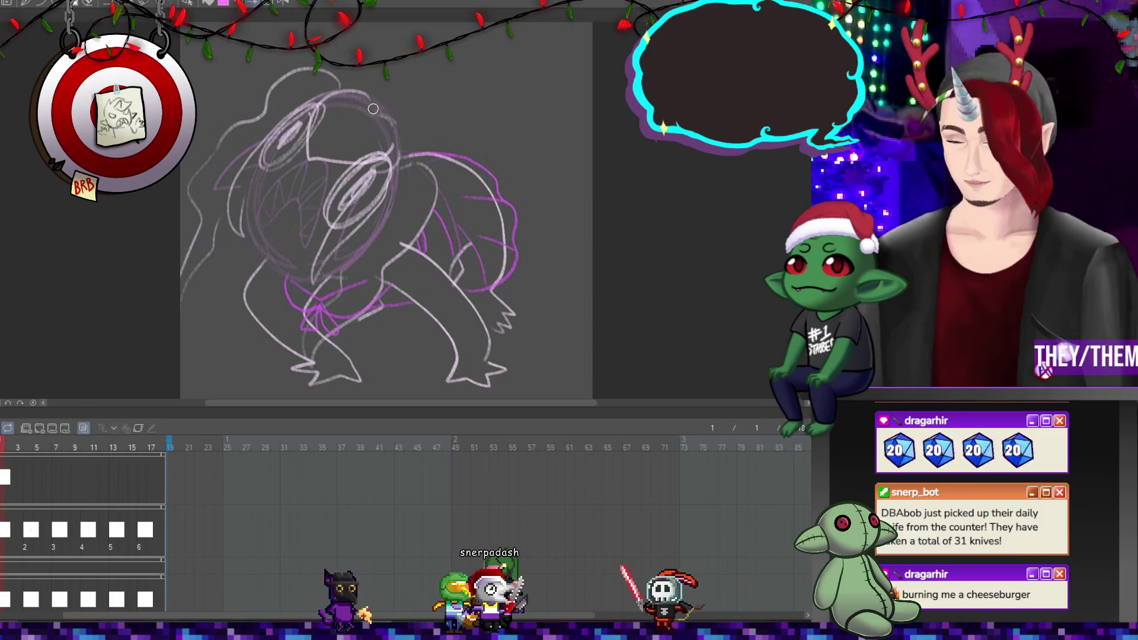
pyautogui.moveTo(374, 114); pyautogui.dragTo(313, 99)
pyautogui.moveTo(301, 139); pyautogui.dragTo(303, 155)
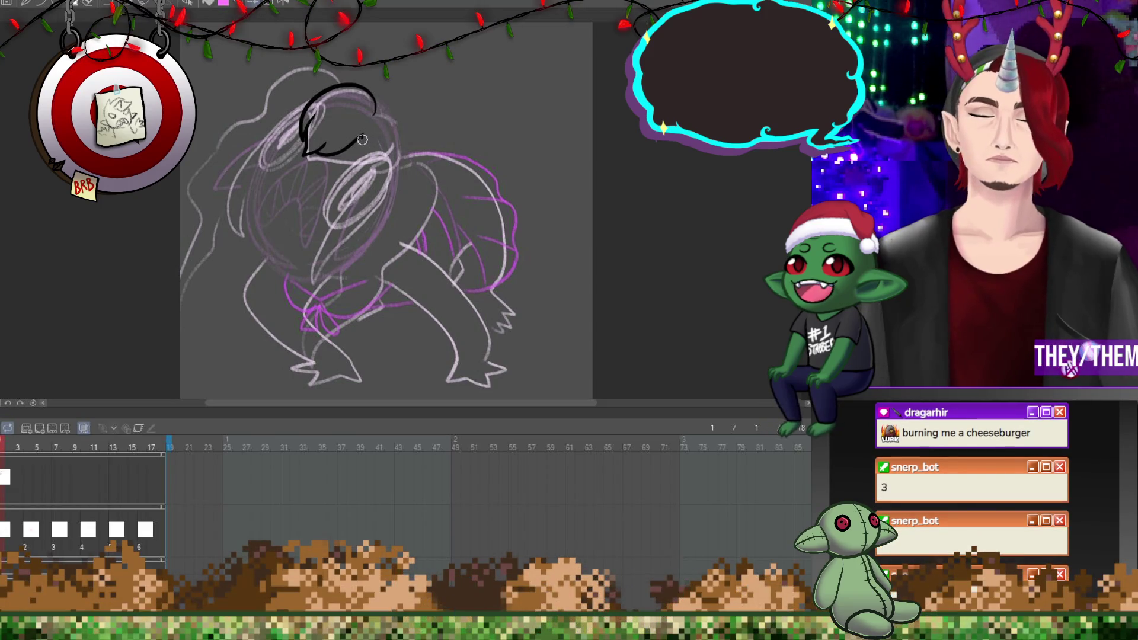
pyautogui.moveTo(341, 159); pyautogui.dragTo(391, 135)
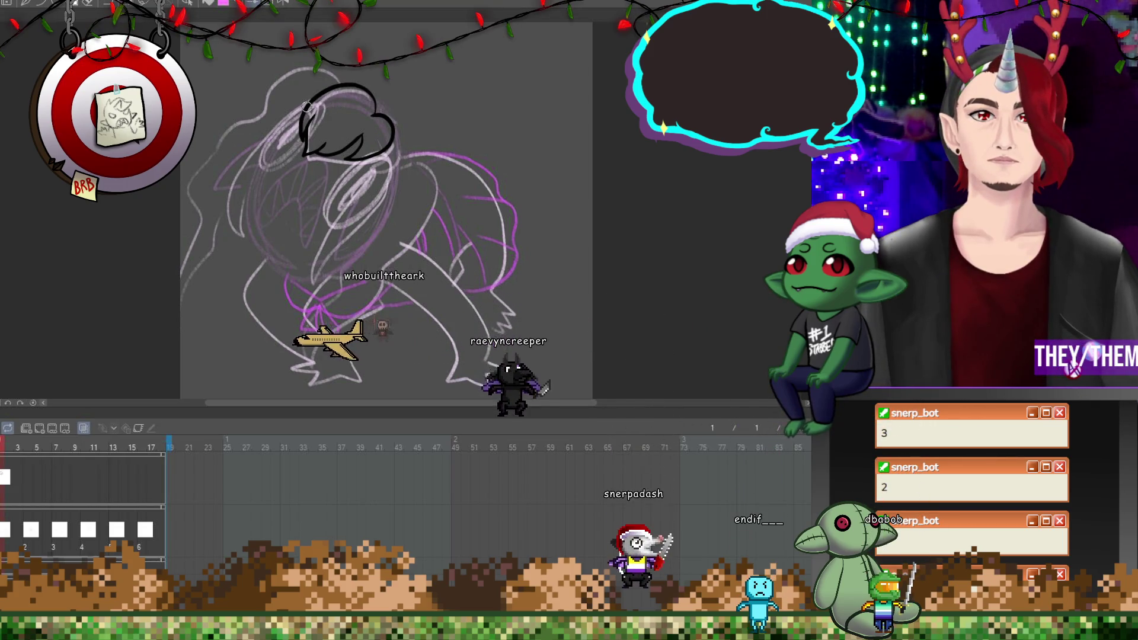
# Add a new hair cel at frame 4 and start its black hair shape
pyautogui.click(29, 481)
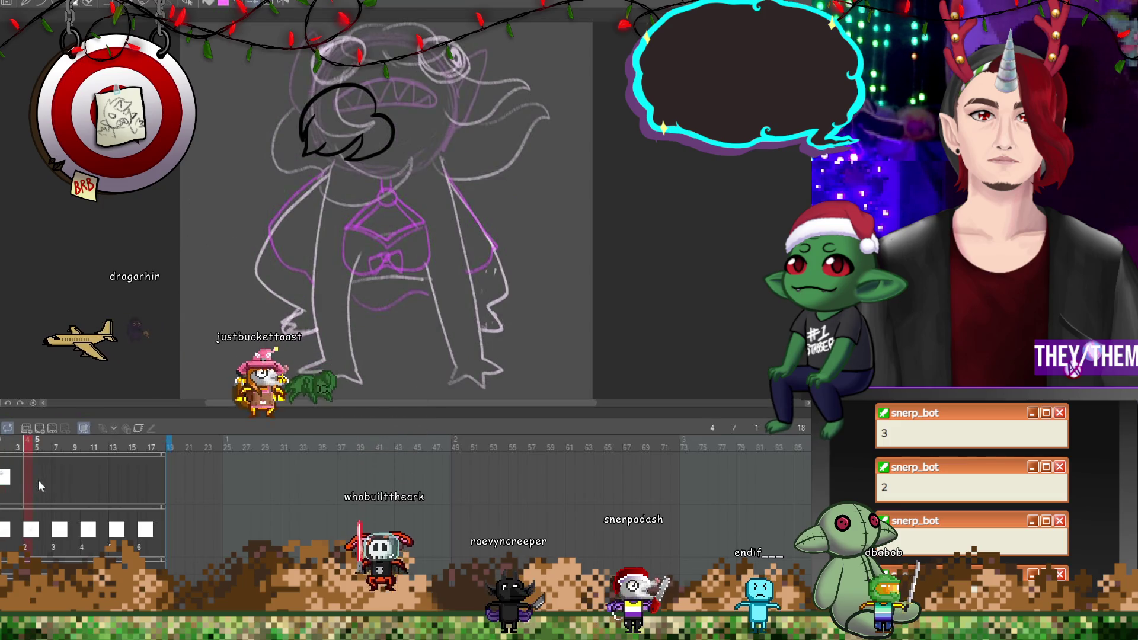
pyautogui.click(31, 477)
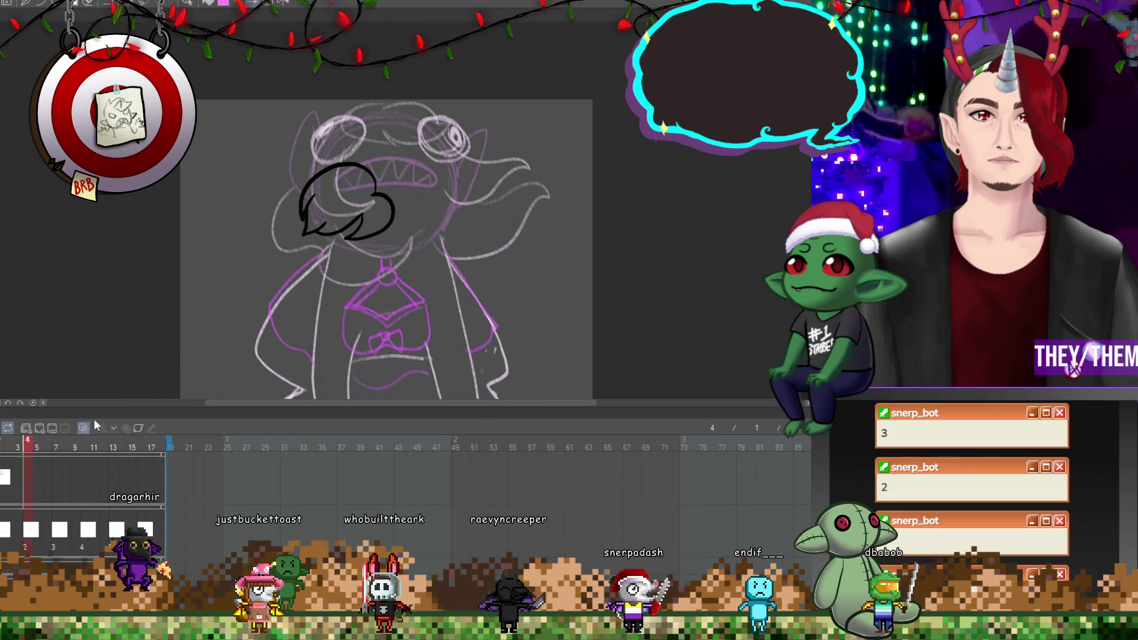
pyautogui.moveTo(415, 108); pyautogui.dragTo(453, 117)
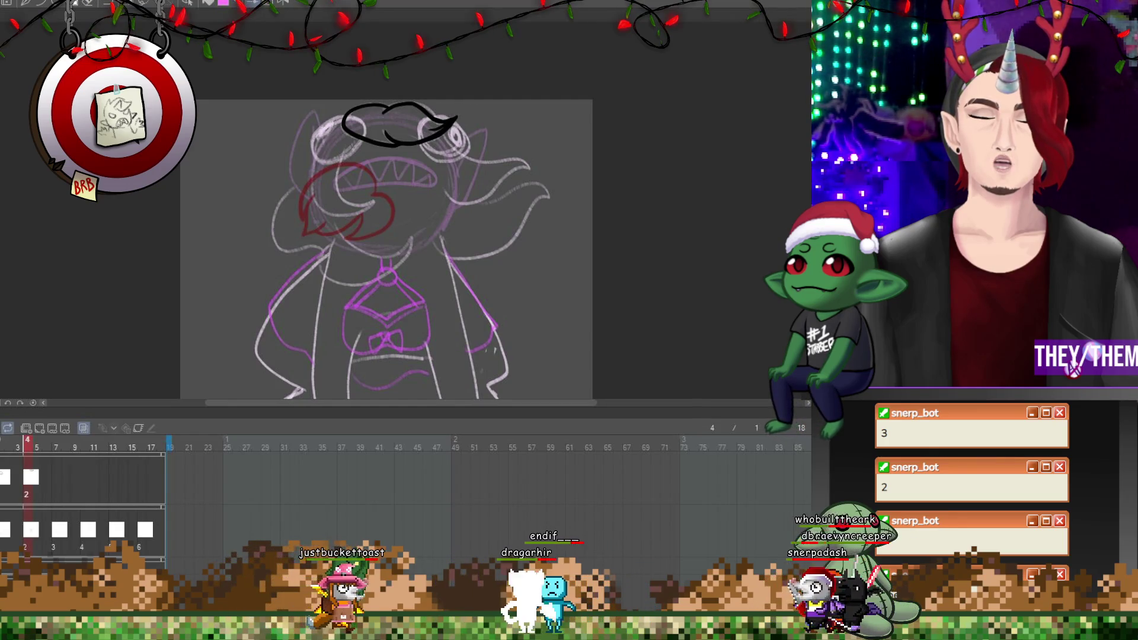
pyautogui.scroll(-2, 473, 107)
pyautogui.scroll(1, 385, 219)
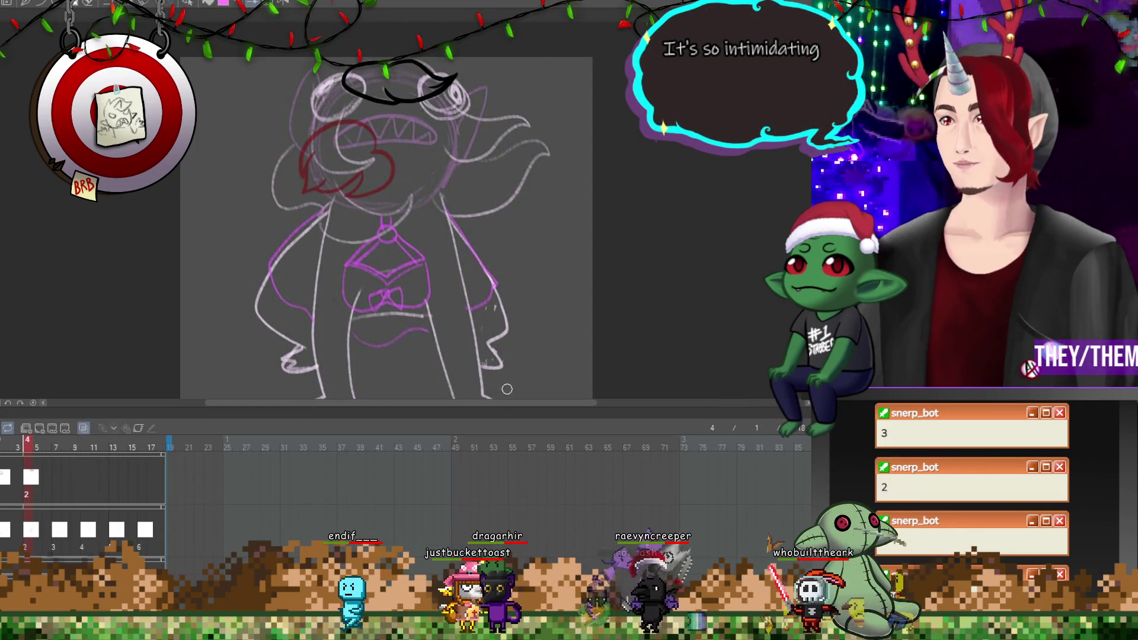
# Draw the curled black flame hair outline over the head on frame 7
pyautogui.click(54, 484)
pyautogui.click(39, 428)
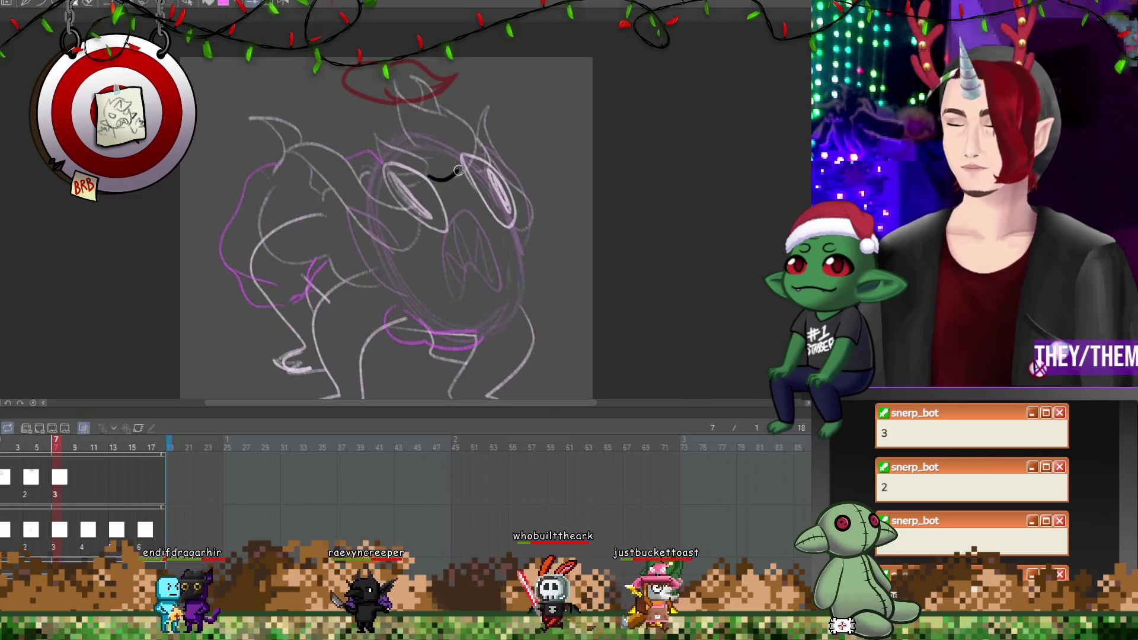
pyautogui.moveTo(428, 179)
pyautogui.mouseDown()
pyautogui.moveTo(471, 170)
pyautogui.moveTo(425, 114)
pyautogui.moveTo(407, 134)
pyautogui.mouseUp()
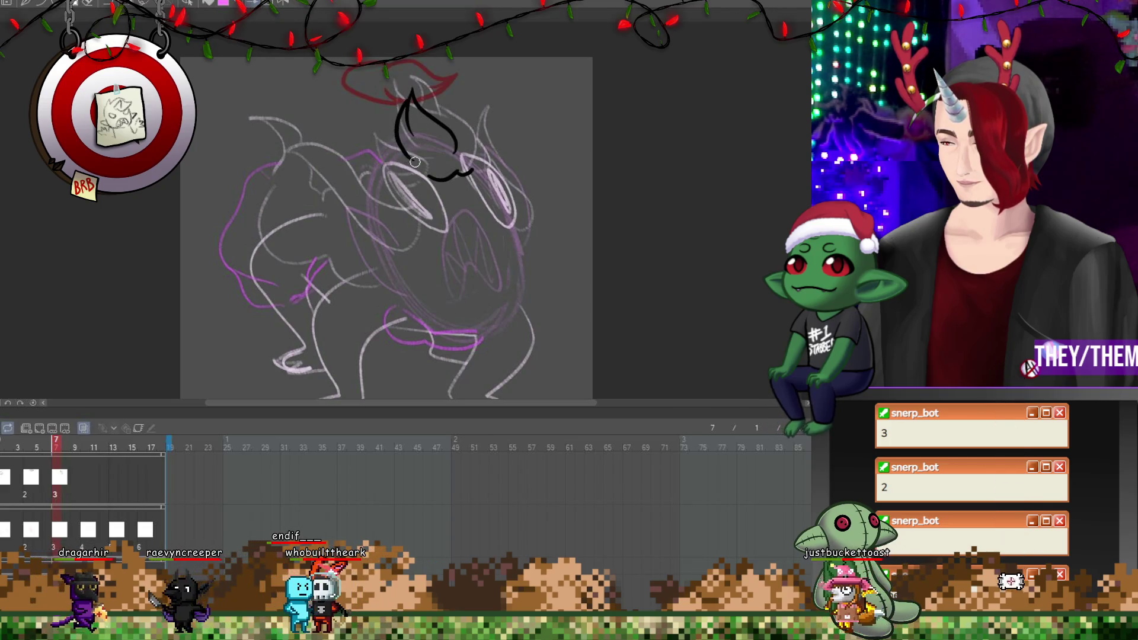
pyautogui.moveTo(398, 121)
pyautogui.mouseDown()
pyautogui.moveTo(442, 177)
pyautogui.moveTo(475, 173)
pyautogui.mouseUp()
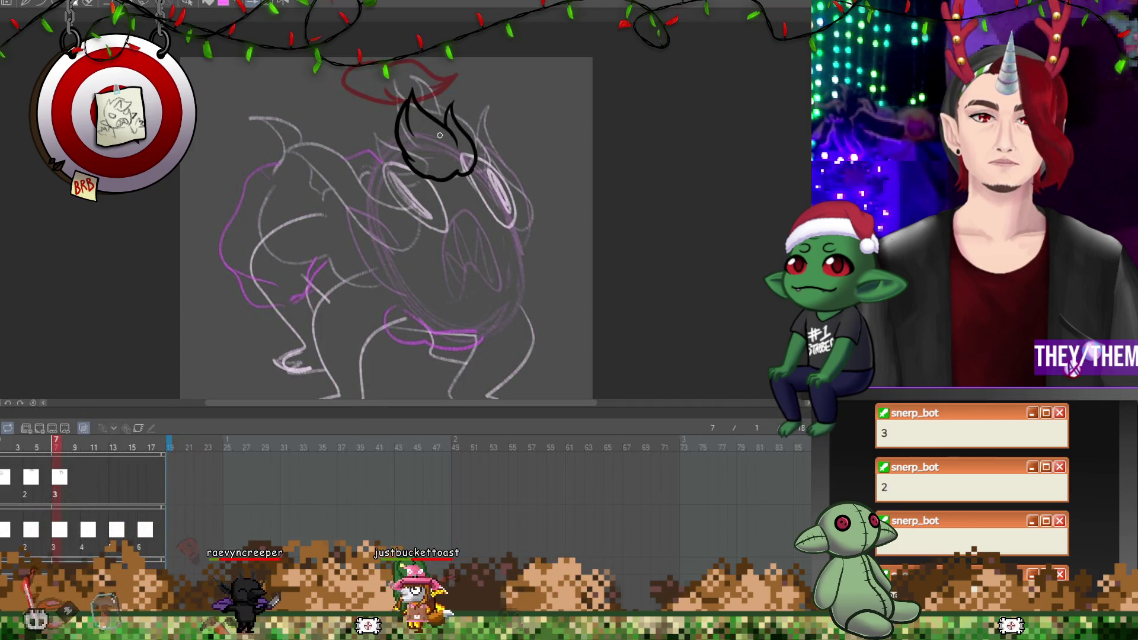
# Outline a pointed hair shape over the creature's head on frame 10
pyautogui.click(86, 477)
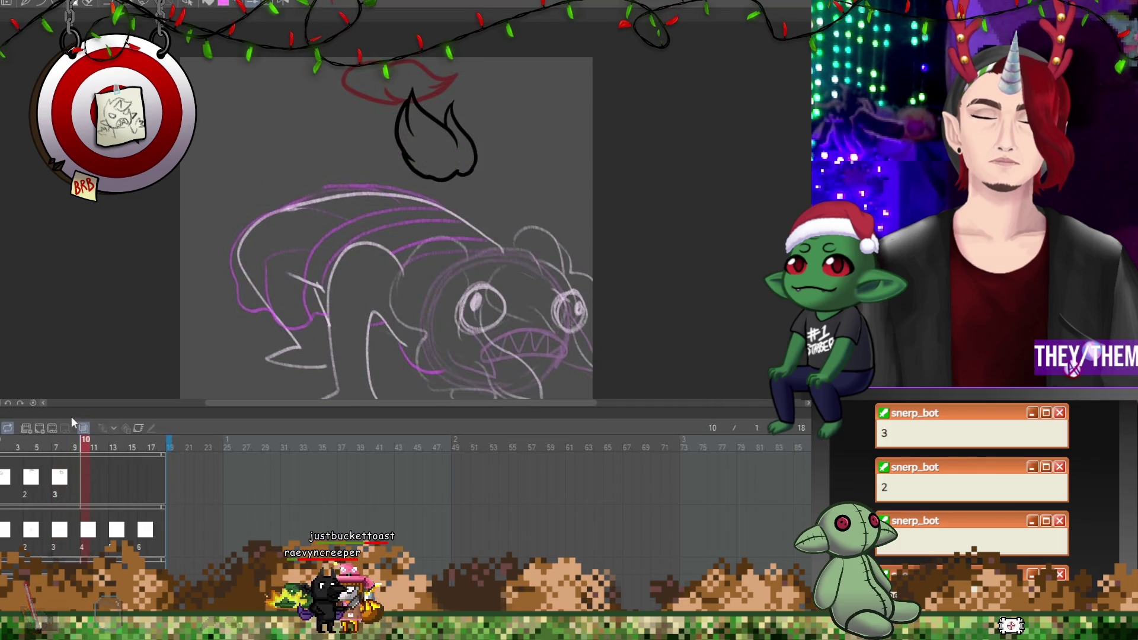
pyautogui.scroll(-3, 385, 237)
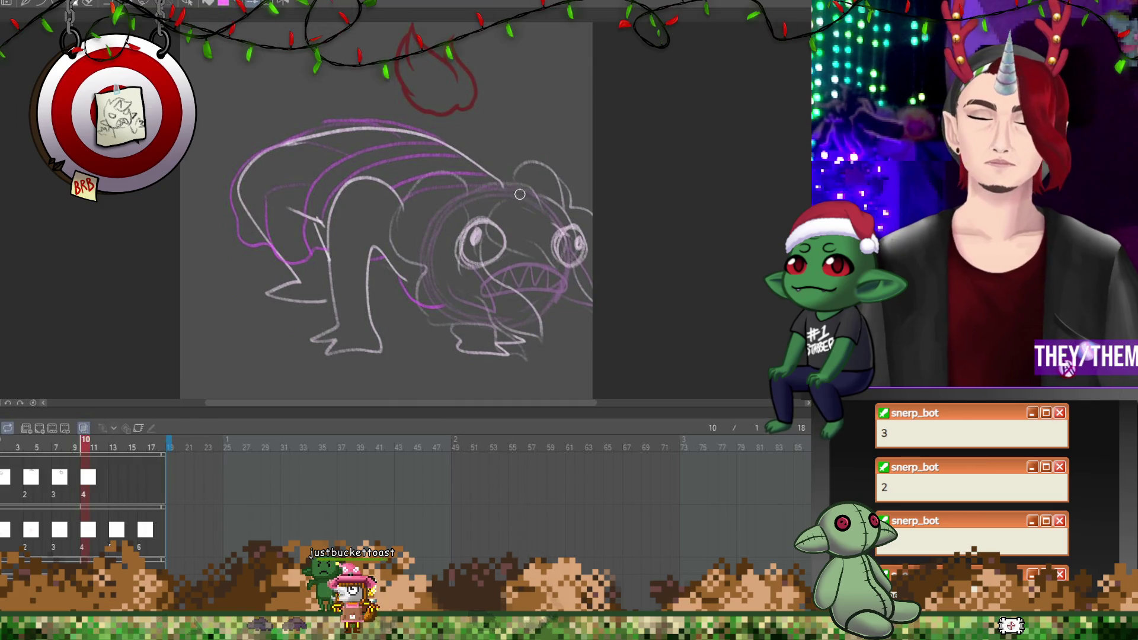
pyautogui.moveTo(492, 235)
pyautogui.mouseDown()
pyautogui.moveTo(542, 259)
pyautogui.moveTo(552, 224)
pyautogui.mouseUp()
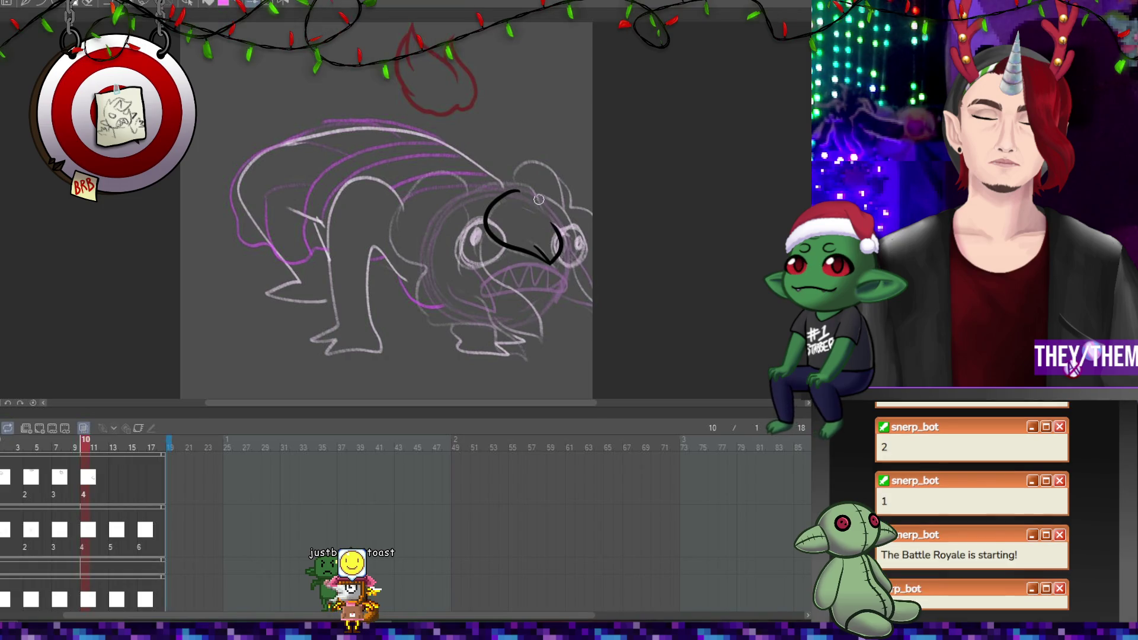
pyautogui.moveTo(537, 193); pyautogui.dragTo(553, 220)
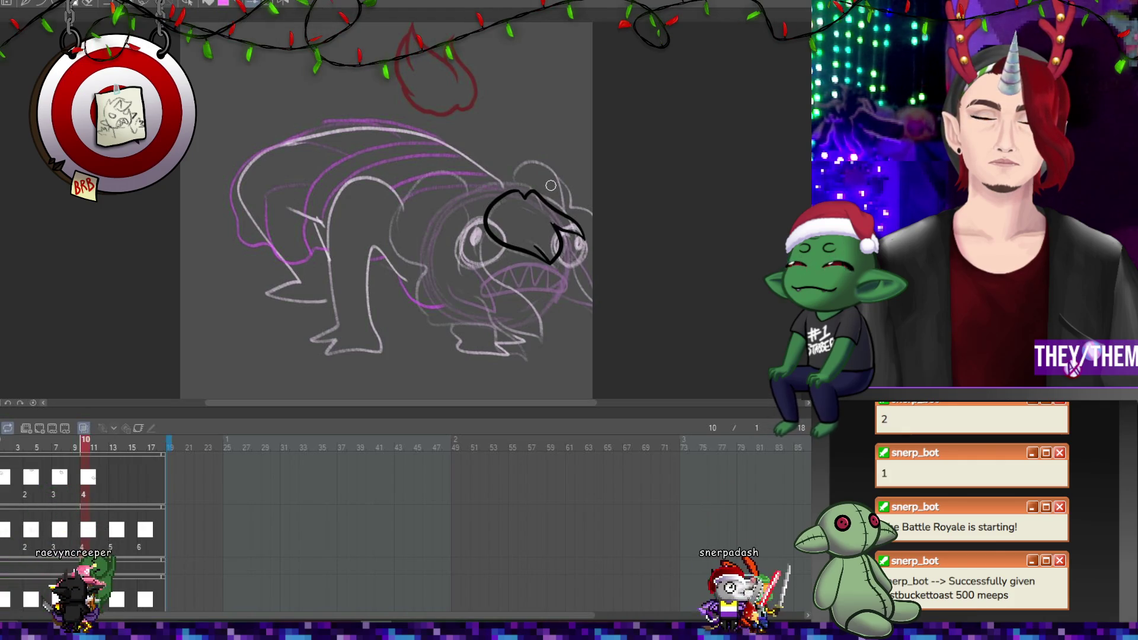
# Add a hair cel at frame 13 and draw a two-humped black hair outline
pyautogui.click(110, 477)
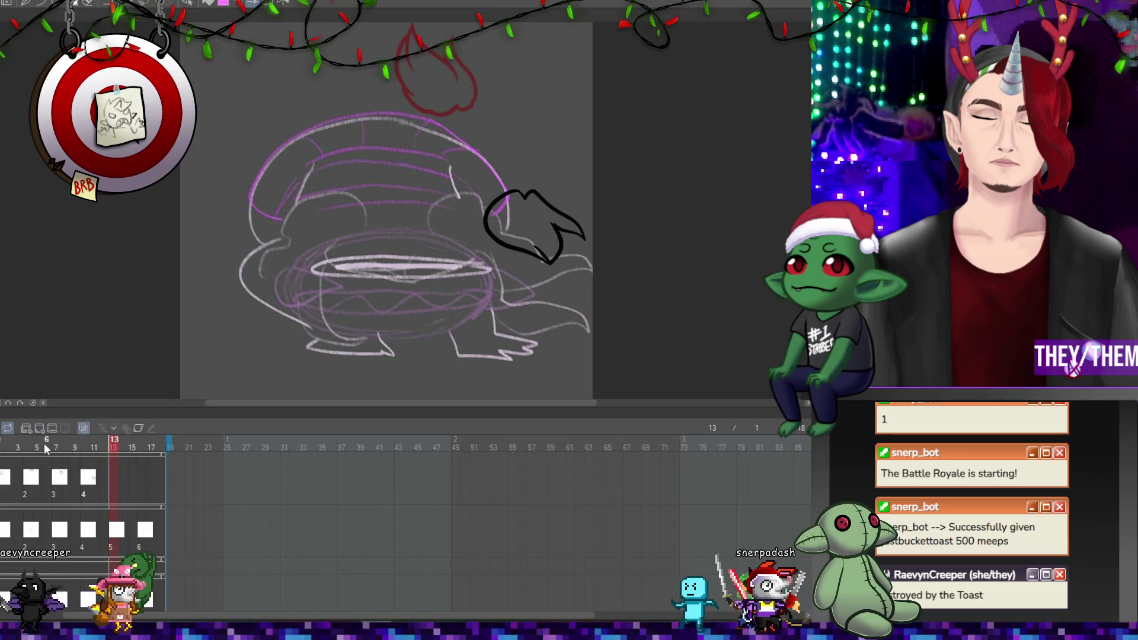
pyautogui.click(39, 428)
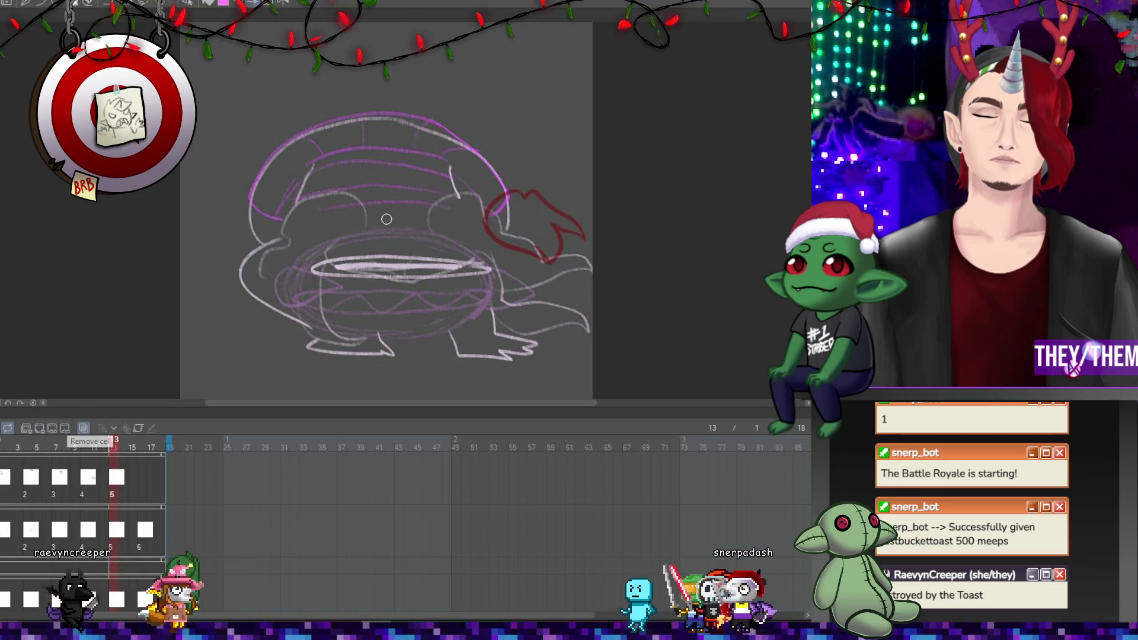
pyautogui.moveTo(387, 219)
pyautogui.mouseDown()
pyautogui.moveTo(364, 218)
pyautogui.moveTo(341, 256)
pyautogui.moveTo(518, 273)
pyautogui.mouseUp()
pyautogui.moveTo(394, 224)
pyautogui.mouseDown()
pyautogui.moveTo(415, 218)
pyautogui.moveTo(503, 255)
pyautogui.moveTo(472, 259)
pyautogui.mouseUp()
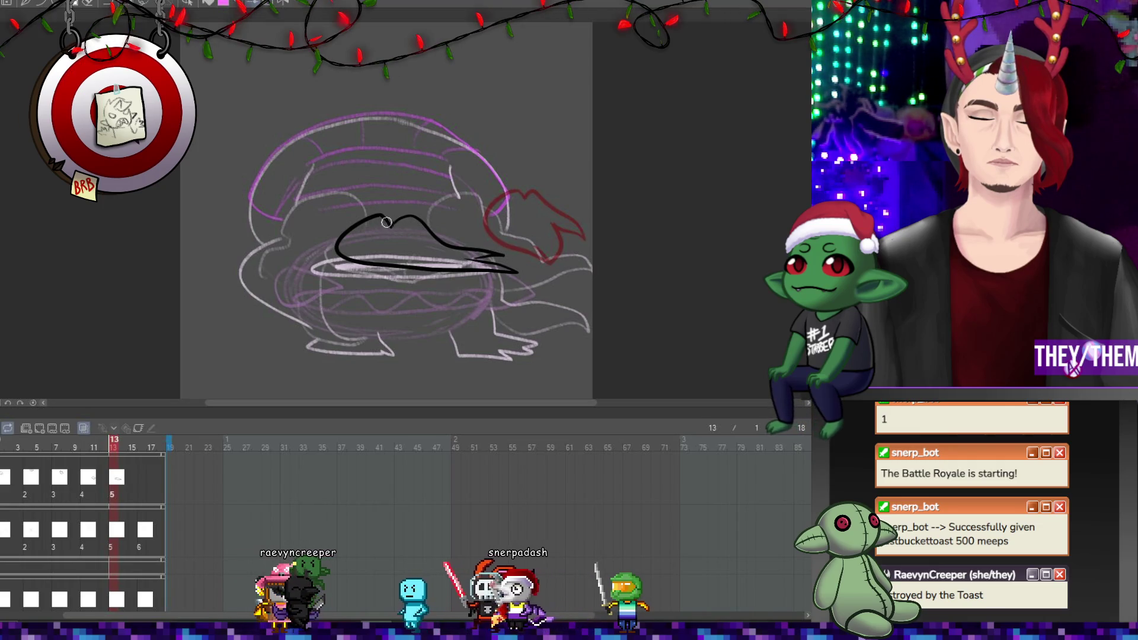
# Add a hair cel at frame 16 with a black hair outline, then play the animation
pyautogui.click(141, 471)
pyautogui.click(83, 428)
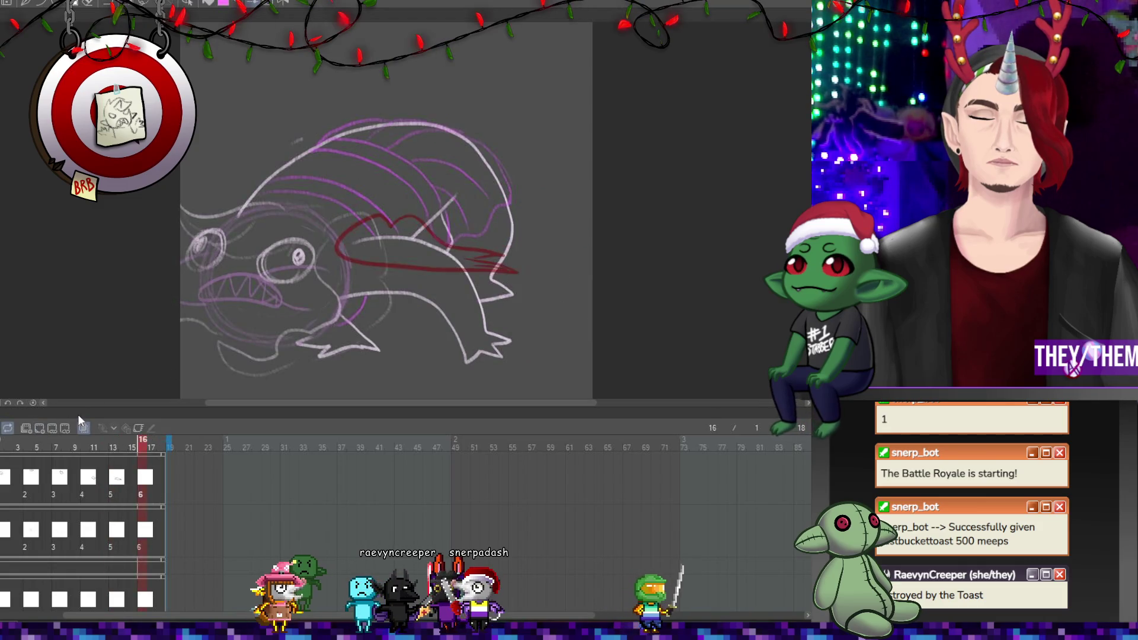
pyautogui.moveTo(281, 215)
pyautogui.mouseDown()
pyautogui.moveTo(252, 199)
pyautogui.moveTo(196, 199)
pyautogui.mouseUp()
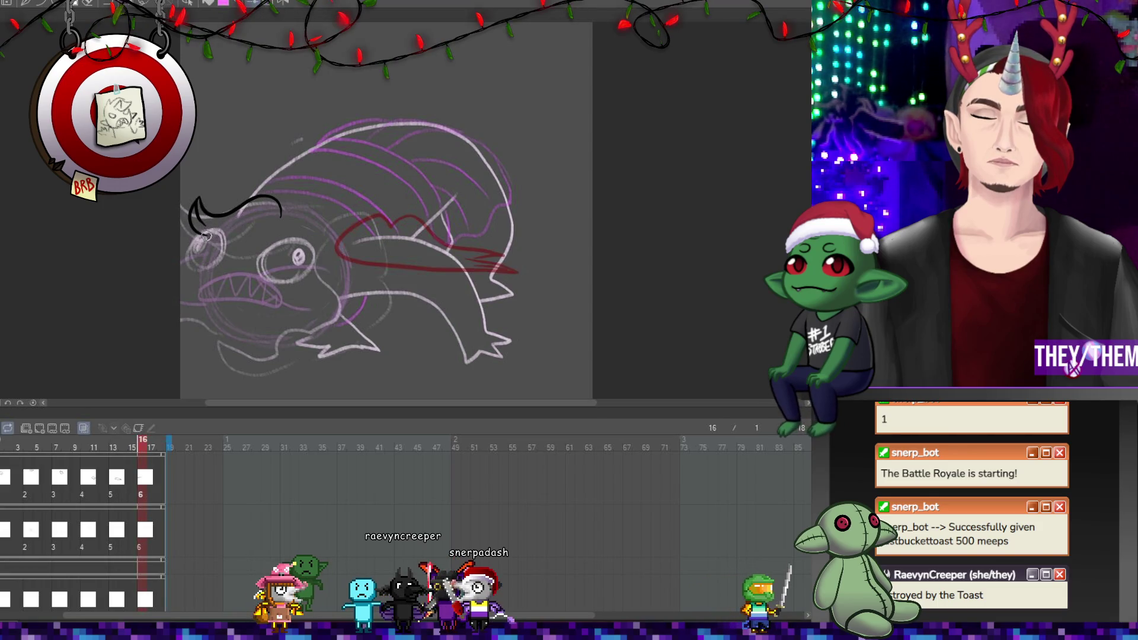
pyautogui.moveTo(218, 248); pyautogui.dragTo(258, 233)
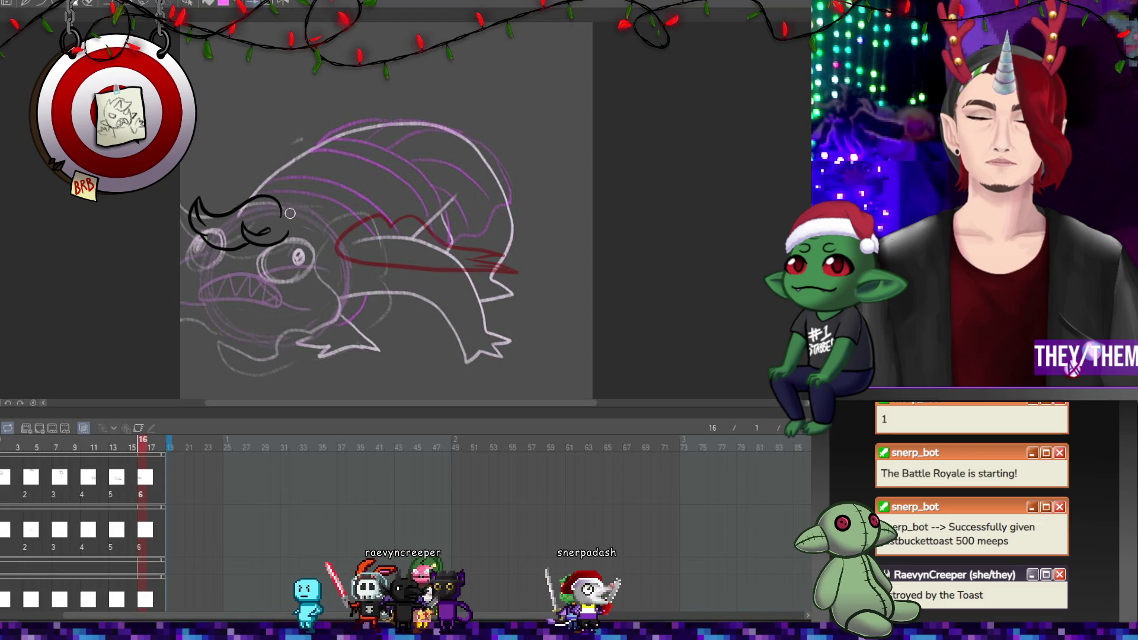
pyautogui.moveTo(291, 214); pyautogui.dragTo(287, 235)
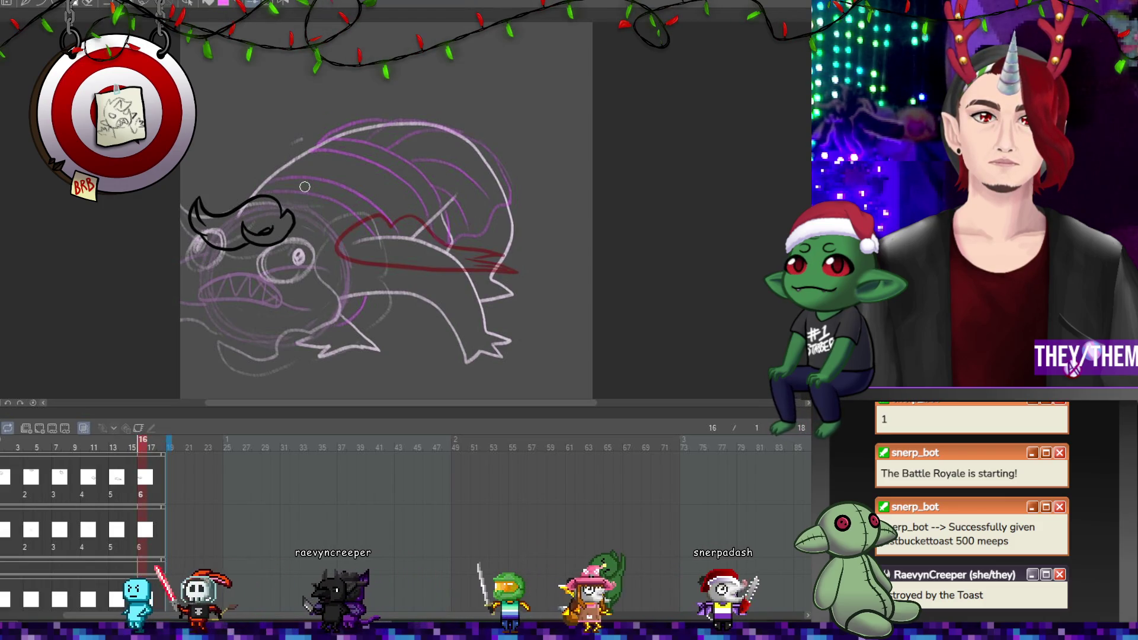
pyautogui.press('space')
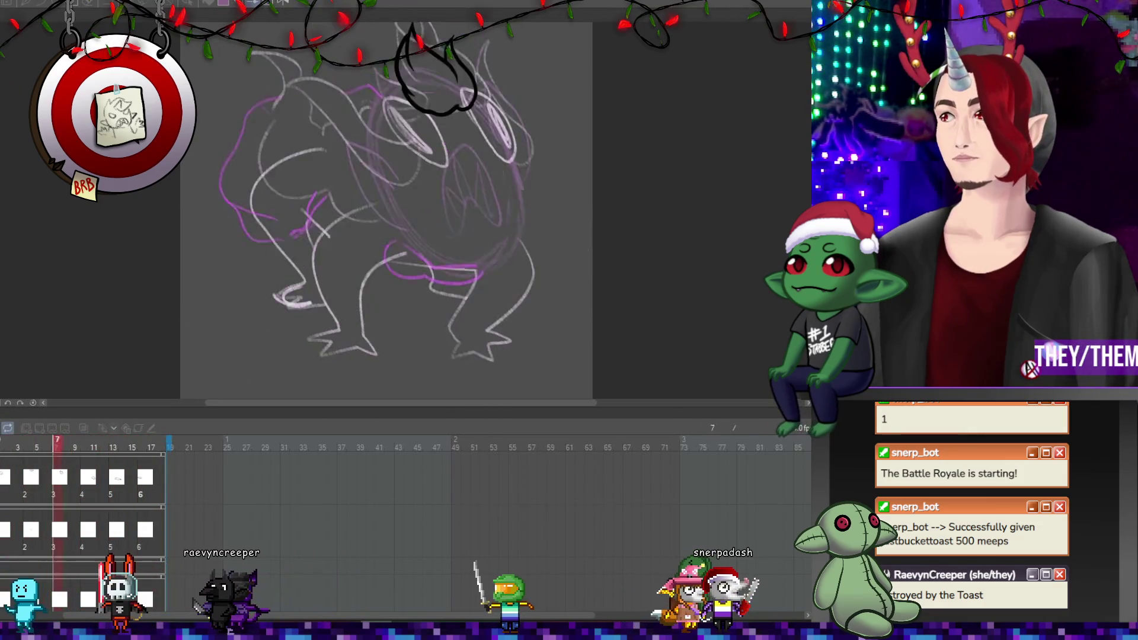
pyautogui.scroll(-3, 612, 105)
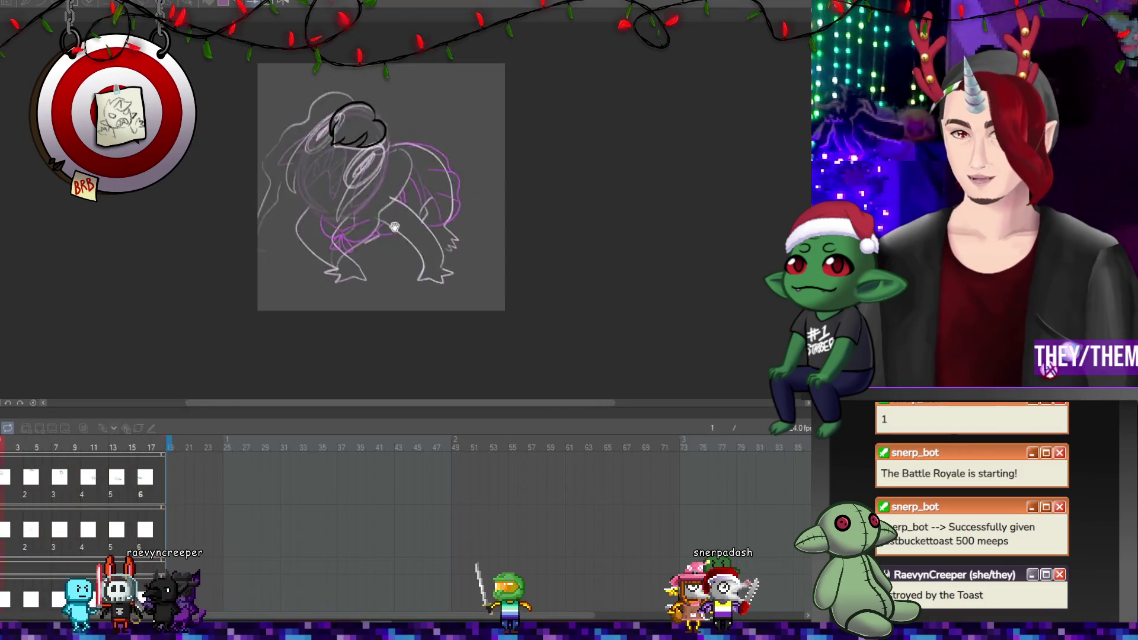
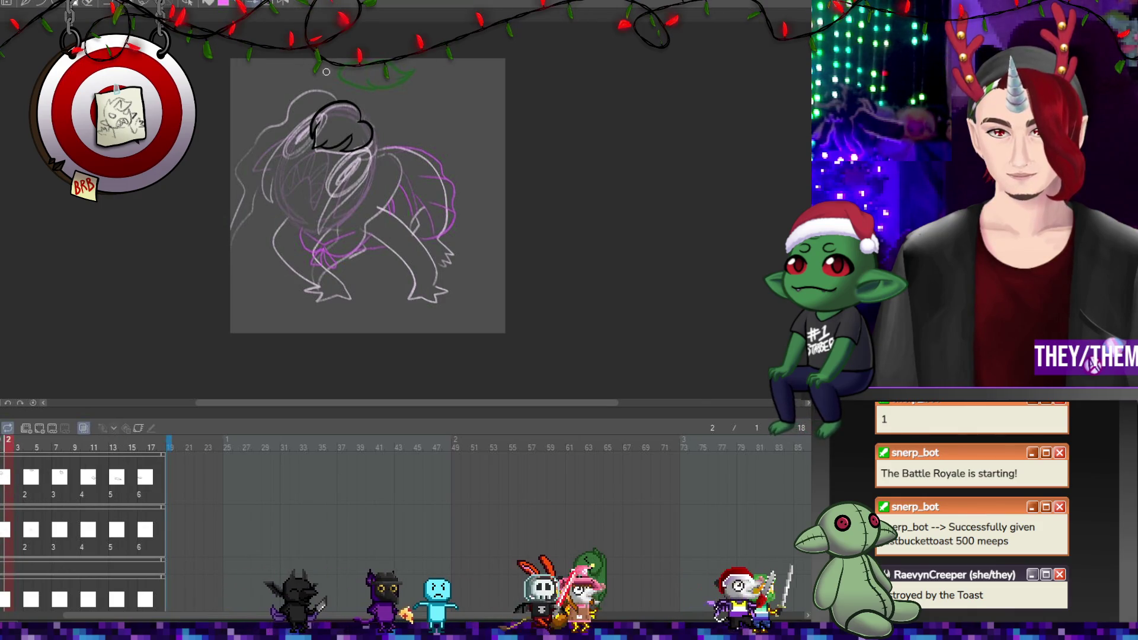
# Ink three black hair strands over the head of the frame 2 sketch
pyautogui.scroll(1, 328, 158)
pyautogui.scroll(1, 333, 238)
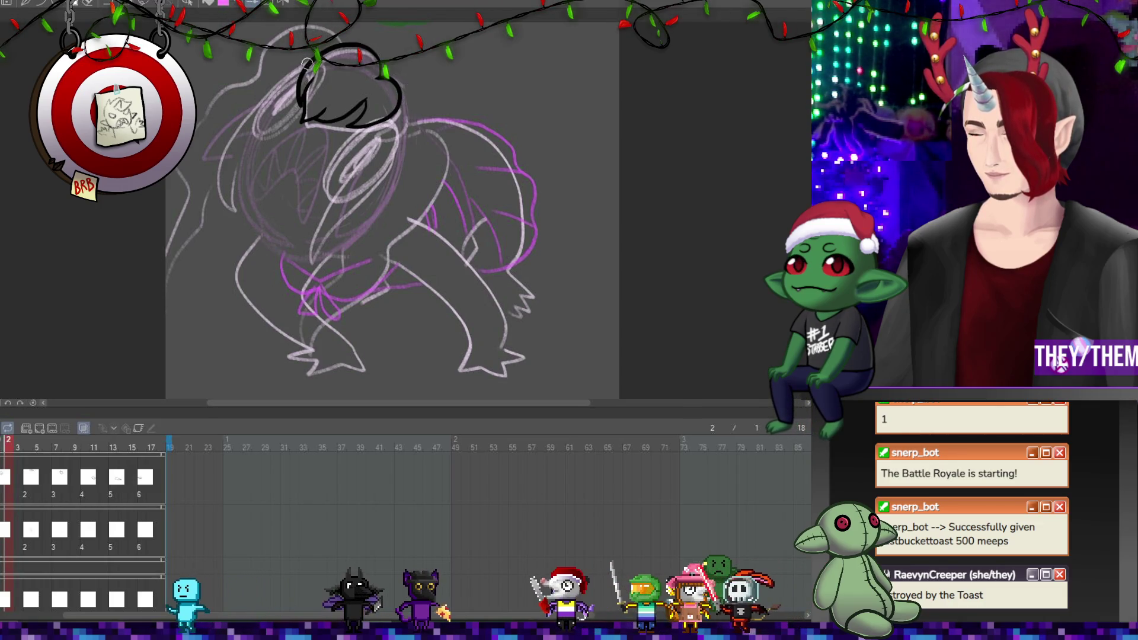
pyautogui.moveTo(301, 73); pyautogui.dragTo(251, 107)
pyautogui.moveTo(213, 170)
pyautogui.mouseDown()
pyautogui.moveTo(228, 214)
pyautogui.moveTo(223, 171)
pyautogui.moveTo(263, 116)
pyautogui.moveTo(299, 92)
pyautogui.mouseUp()
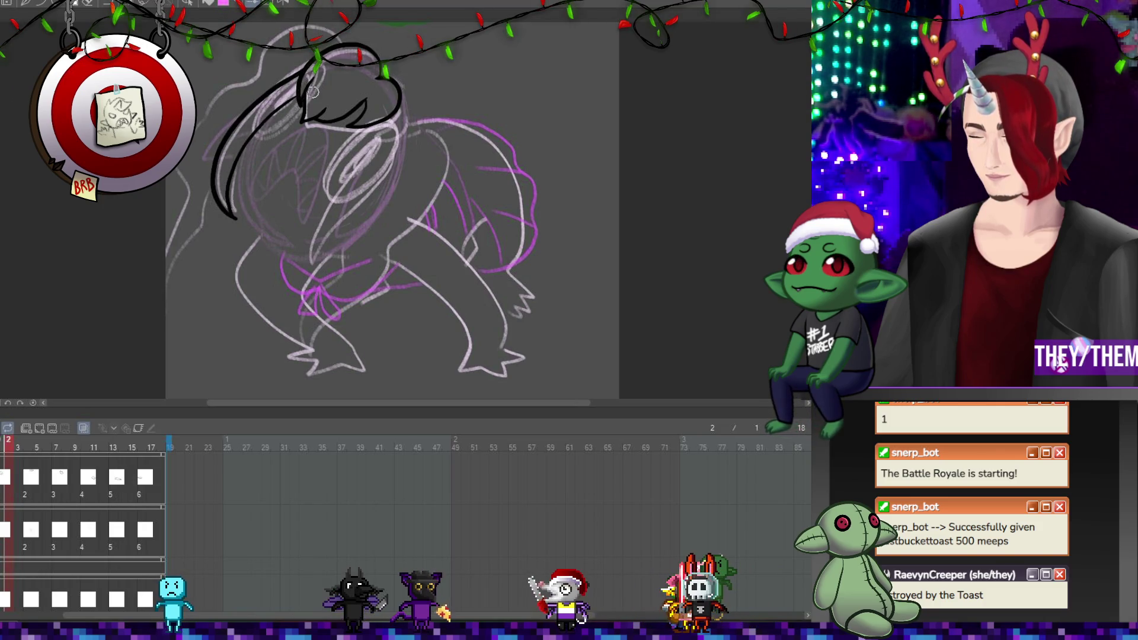
pyautogui.moveTo(398, 169)
pyautogui.mouseDown()
pyautogui.moveTo(329, 260)
pyautogui.moveTo(327, 240)
pyautogui.moveTo(380, 160)
pyautogui.mouseUp()
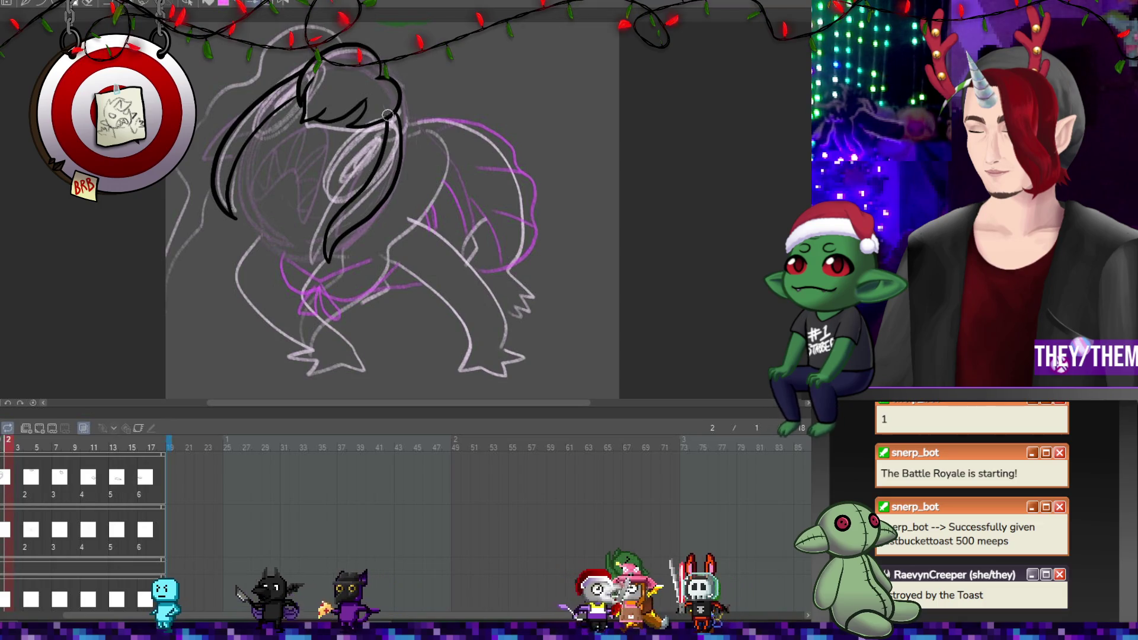
# Undo the last hair strand and redraw it curving down and left
pyautogui.hotkey('ctrl', 'z')
pyautogui.hotkey('ctrl', 'z')
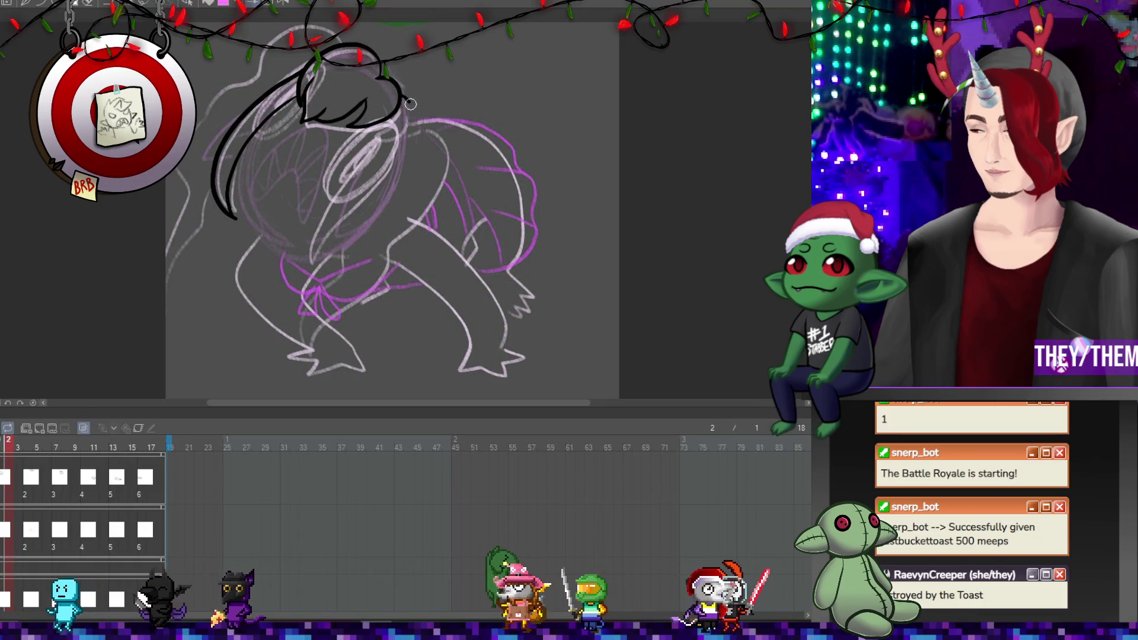
pyautogui.moveTo(411, 104); pyautogui.dragTo(419, 134)
pyautogui.moveTo(410, 175); pyautogui.dragTo(309, 267)
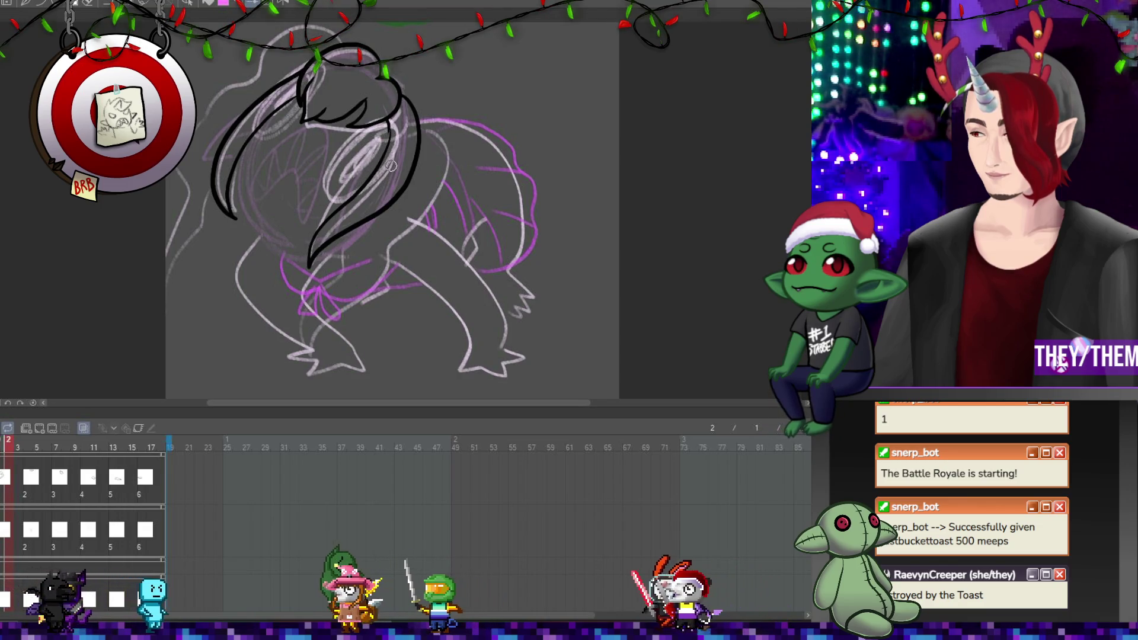
# On frame 4, ink a hair lock sweeping right, then step back a frame
pyautogui.click(31, 477)
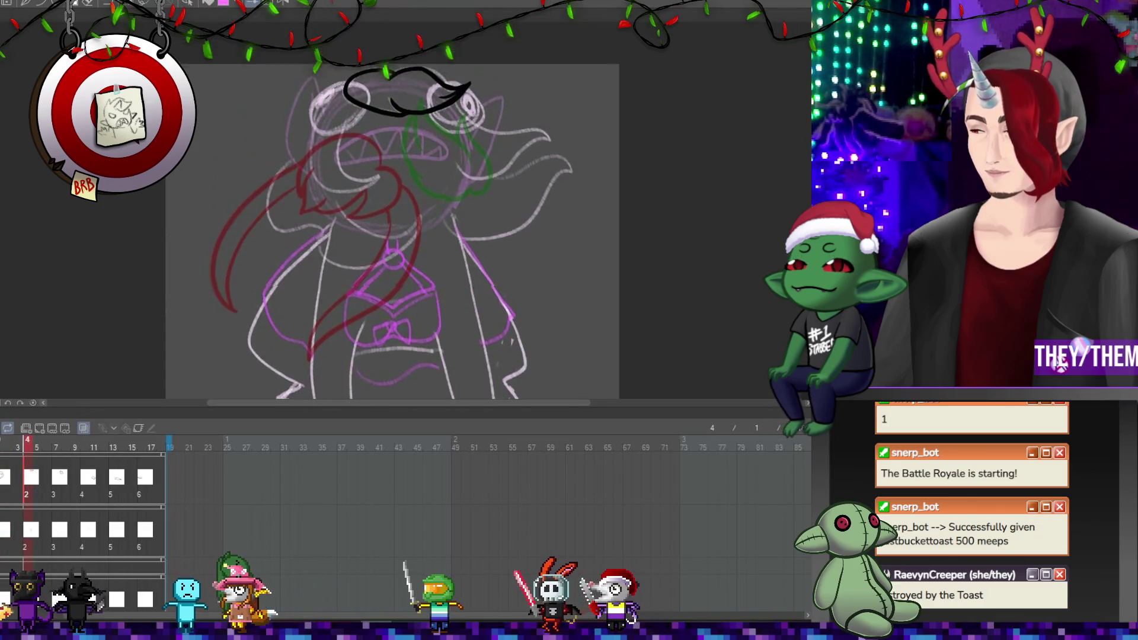
pyautogui.scroll(2, 346, 105)
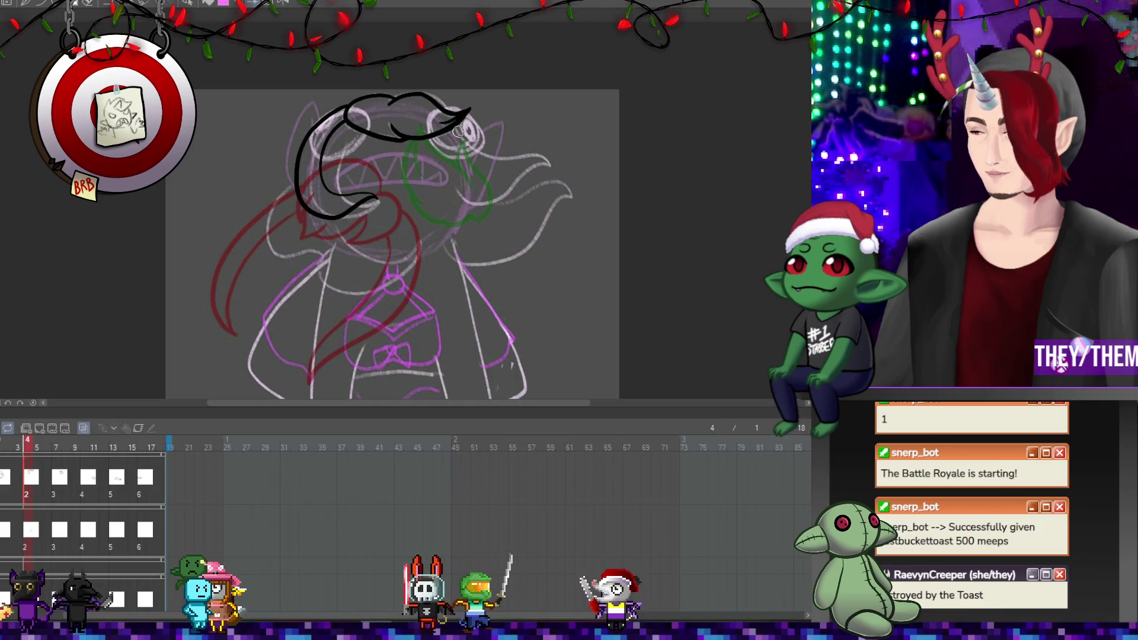
pyautogui.moveTo(466, 133)
pyautogui.mouseDown()
pyautogui.moveTo(553, 166)
pyautogui.moveTo(500, 198)
pyautogui.moveTo(468, 183)
pyautogui.mouseUp()
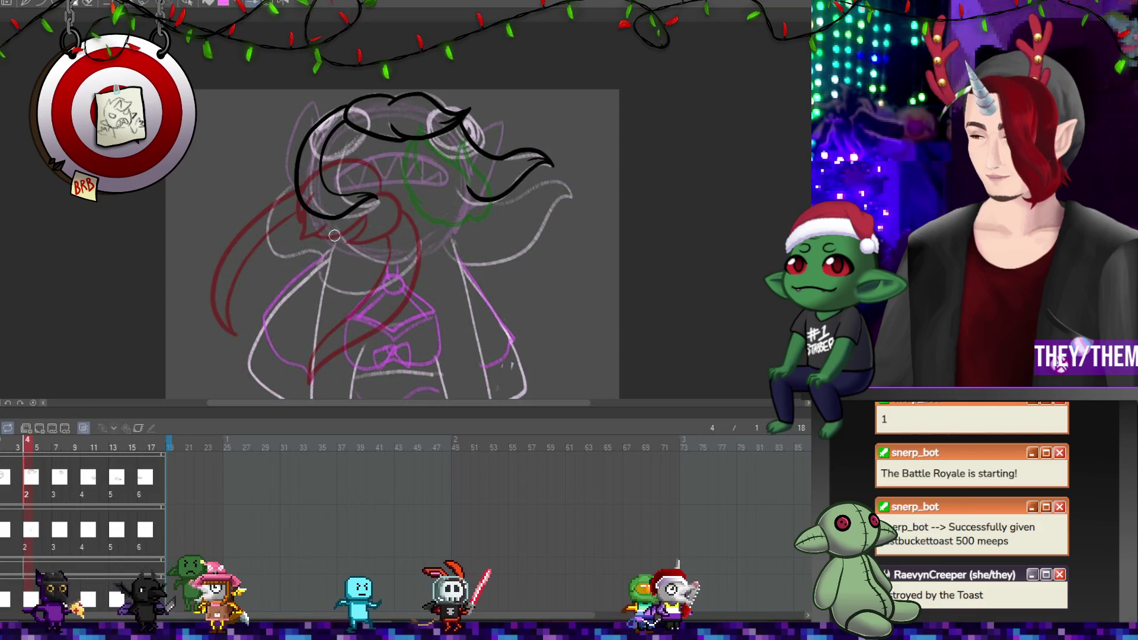
pyautogui.press('Left')
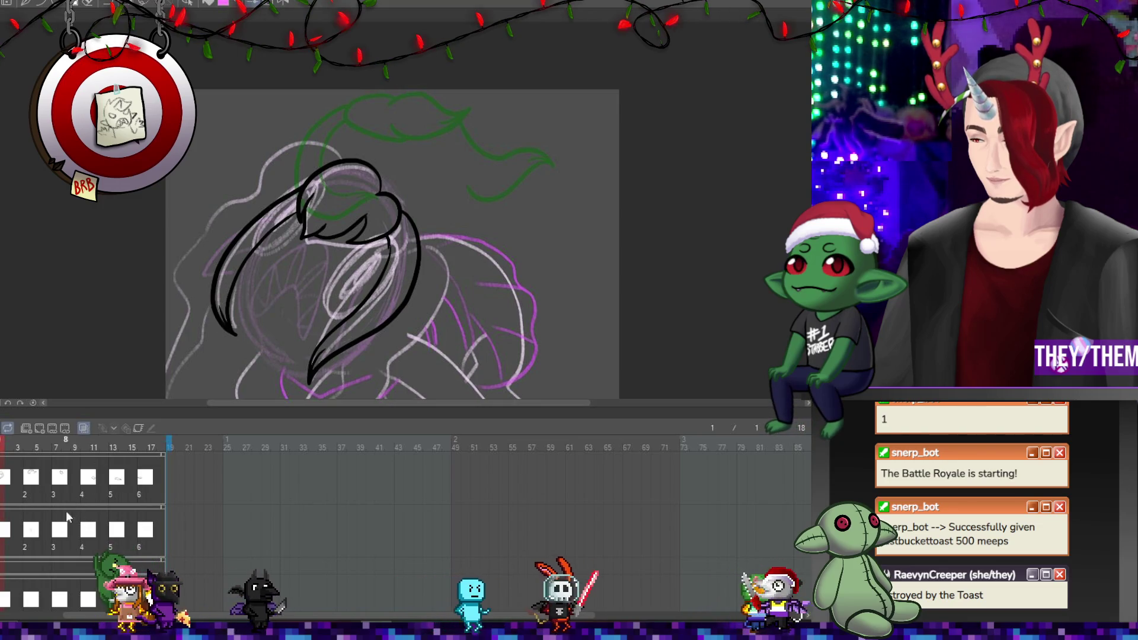
# Ink a hook-shaped tuft and a rising curved strand on frame 8, then move to frame 10
pyautogui.click(69, 487)
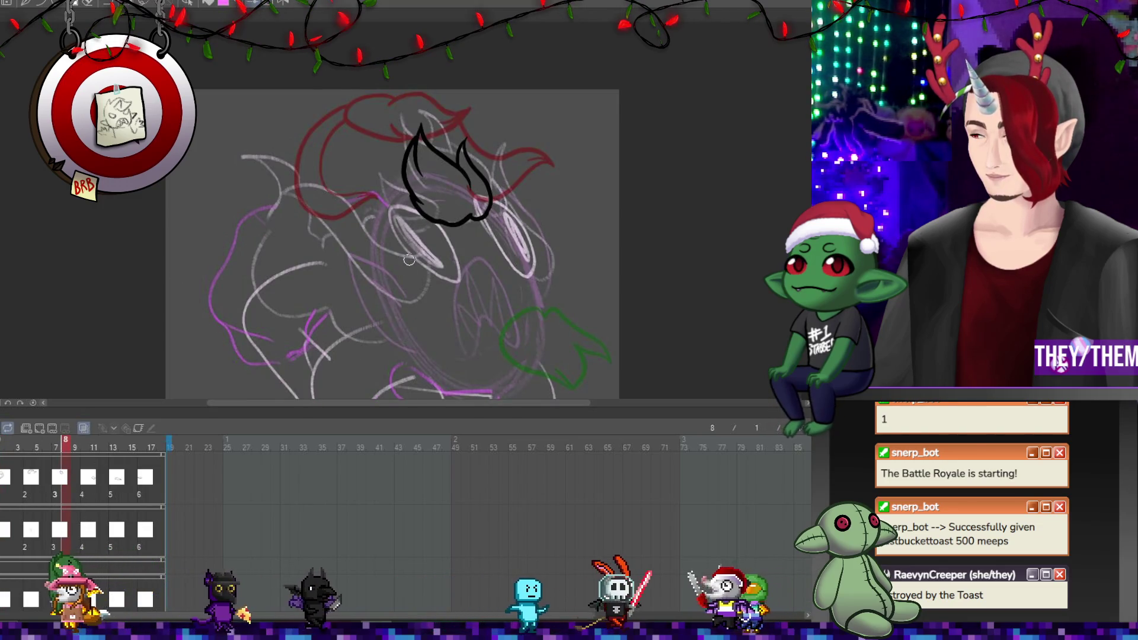
pyautogui.moveTo(402, 245)
pyautogui.mouseDown()
pyautogui.moveTo(380, 287)
pyautogui.moveTo(331, 220)
pyautogui.mouseUp()
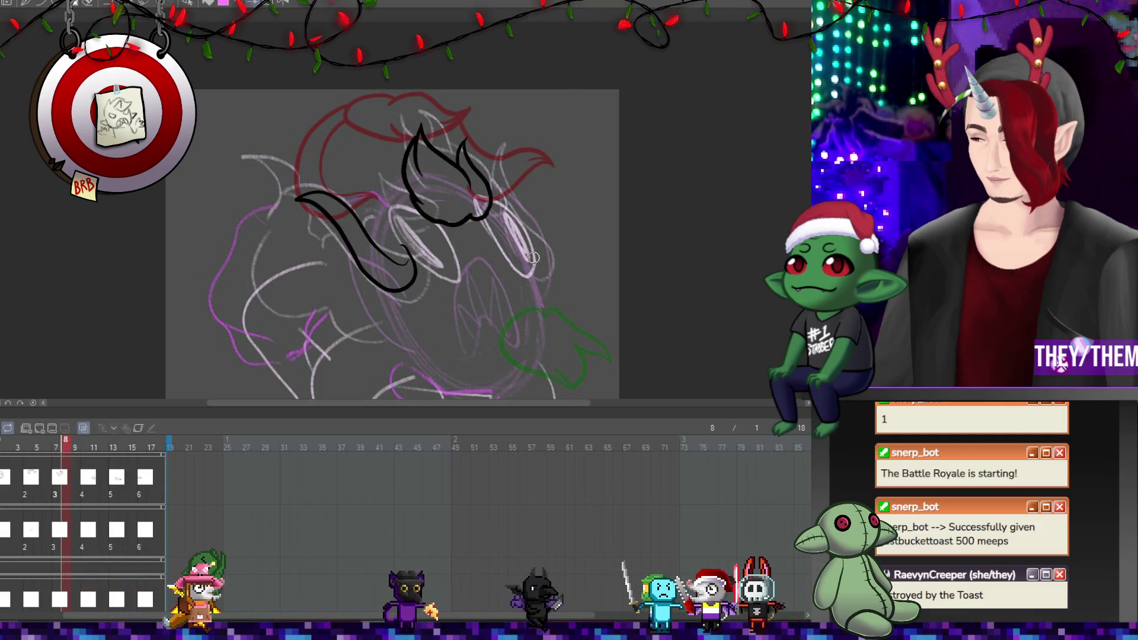
pyautogui.moveTo(551, 267); pyautogui.dragTo(508, 162)
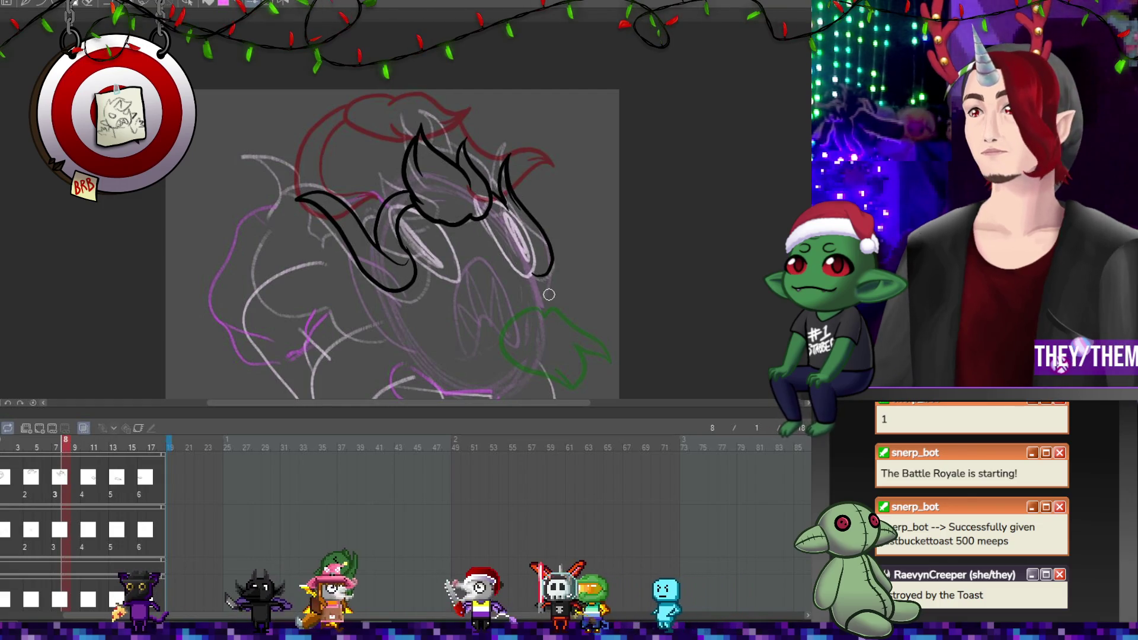
pyautogui.click(89, 482)
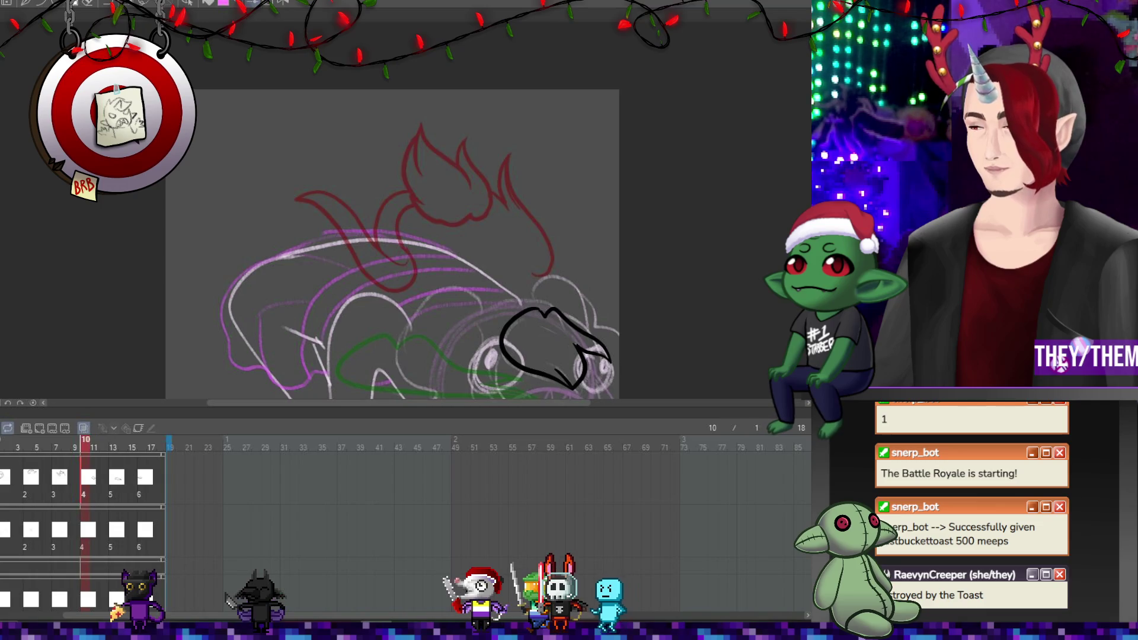
# Ink hair strands sweeping right over the face on frame 10, then go to frame 13
pyautogui.scroll(-2, 392, 243)
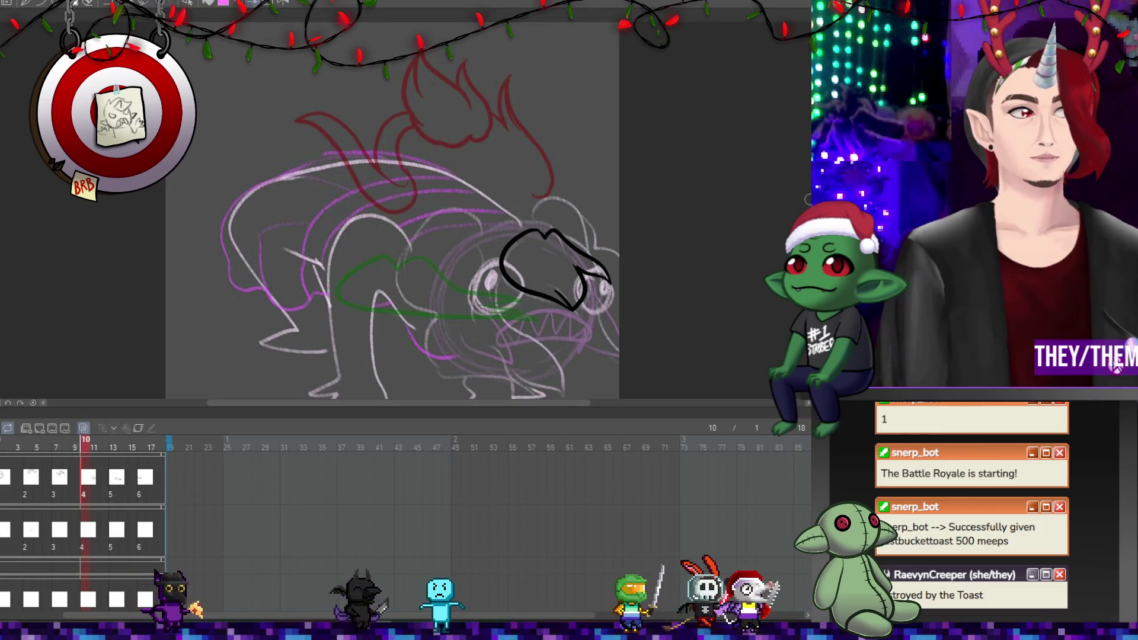
pyautogui.scroll(-3, 501, 187)
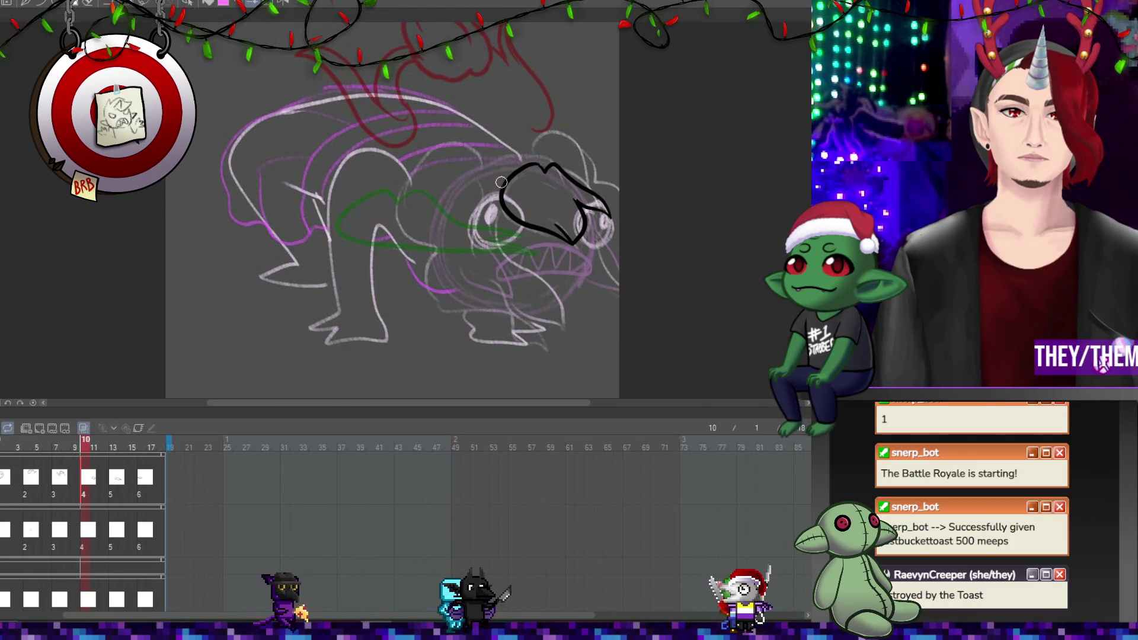
pyautogui.moveTo(495, 193)
pyautogui.mouseDown()
pyautogui.moveTo(493, 251)
pyautogui.moveTo(564, 325)
pyautogui.moveTo(472, 271)
pyautogui.moveTo(465, 201)
pyautogui.mouseUp()
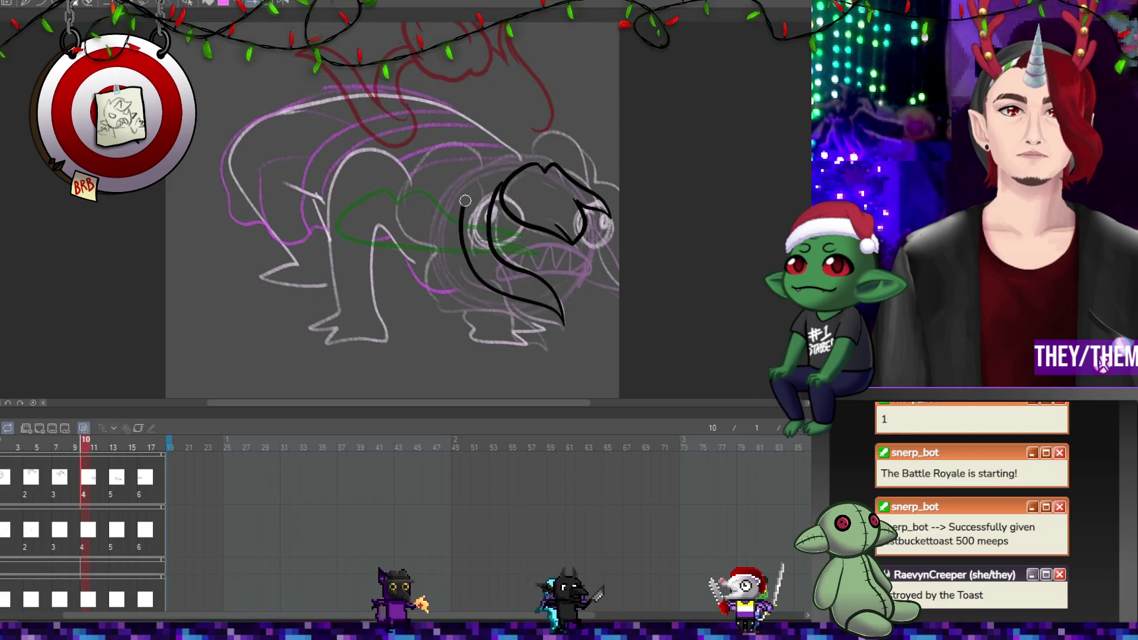
pyautogui.moveTo(497, 154)
pyautogui.mouseDown()
pyautogui.moveTo(471, 172)
pyautogui.moveTo(539, 155)
pyautogui.moveTo(578, 182)
pyautogui.mouseUp()
pyautogui.moveTo(601, 237); pyautogui.dragTo(637, 280)
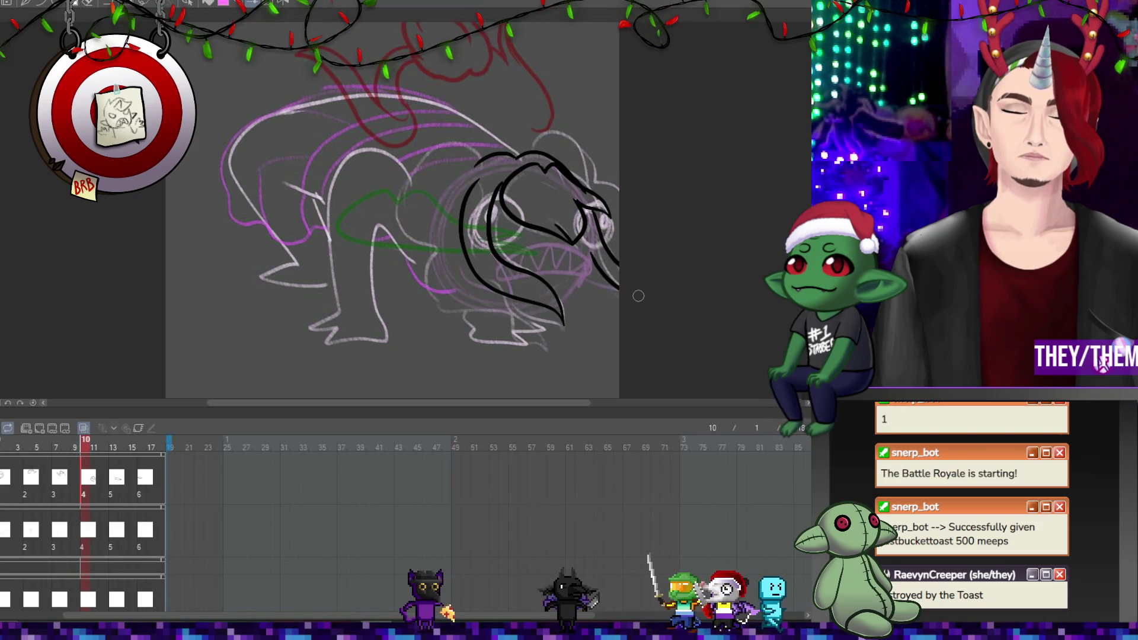
pyautogui.moveTo(564, 325); pyautogui.dragTo(552, 298)
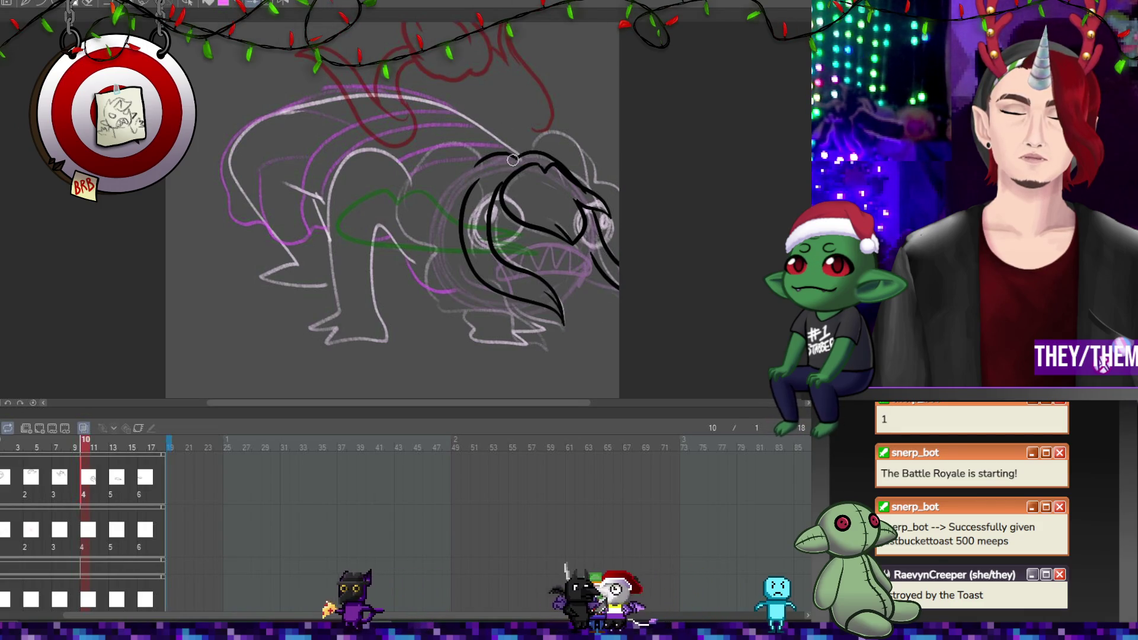
pyautogui.click(115, 489)
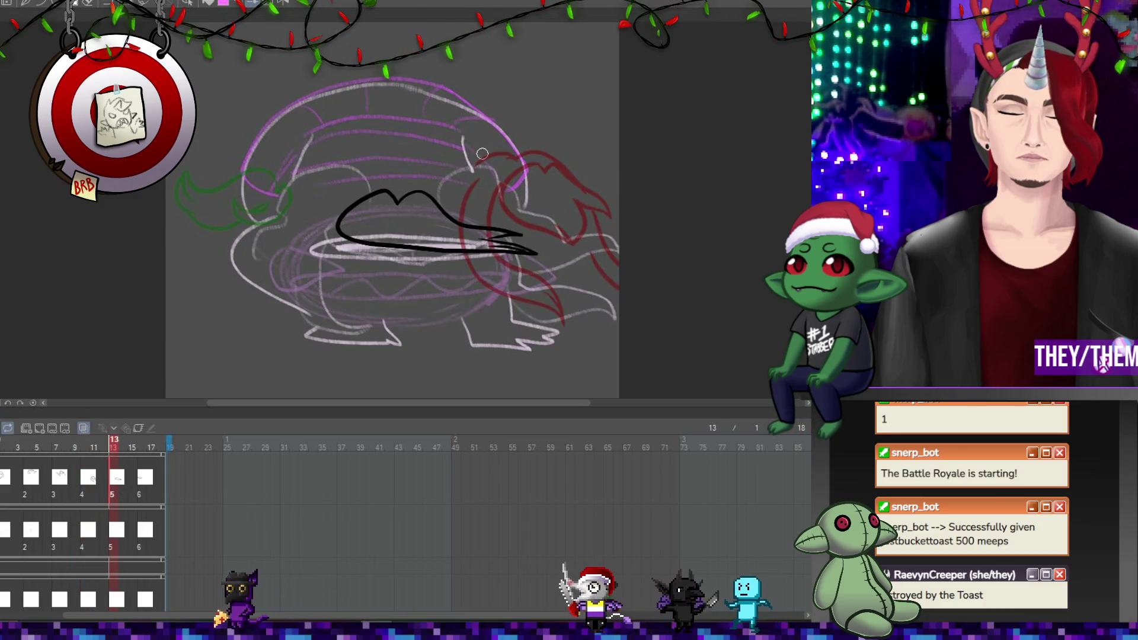
# Ink frame 13's lower hair edge and a right hooking strand, then go to frame 16
pyautogui.moveTo(285, 252)
pyautogui.mouseDown()
pyautogui.moveTo(296, 282)
pyautogui.moveTo(390, 294)
pyautogui.mouseUp()
pyautogui.hotkey('ctrl', 'z')
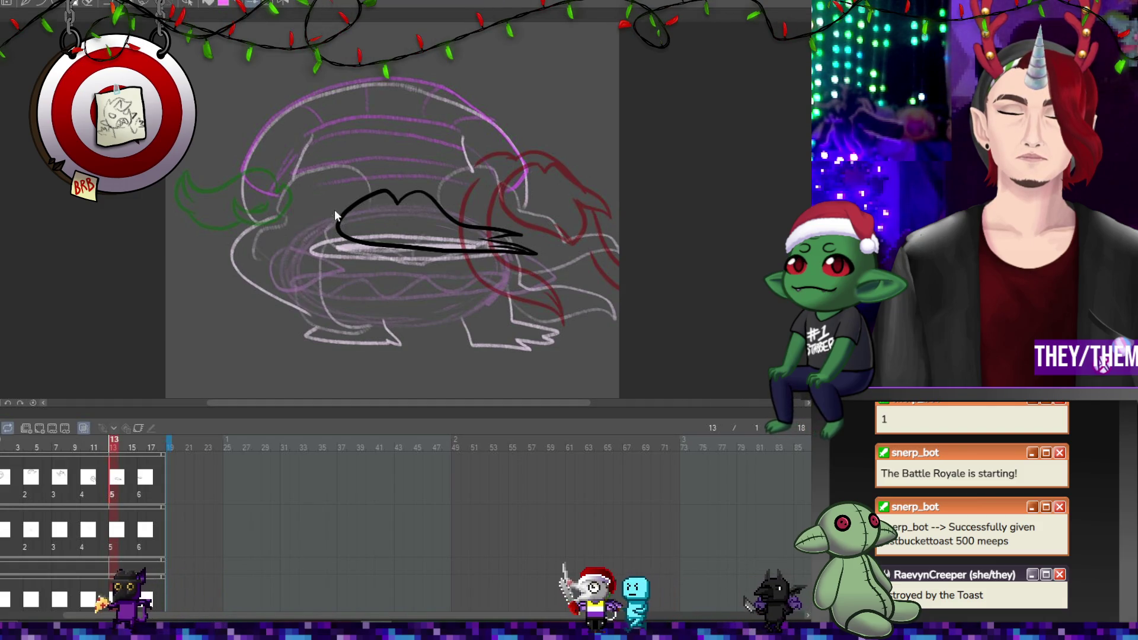
pyautogui.moveTo(313, 265)
pyautogui.mouseDown()
pyautogui.moveTo(437, 269)
pyautogui.moveTo(338, 257)
pyautogui.mouseUp()
pyautogui.moveTo(336, 212); pyautogui.dragTo(334, 268)
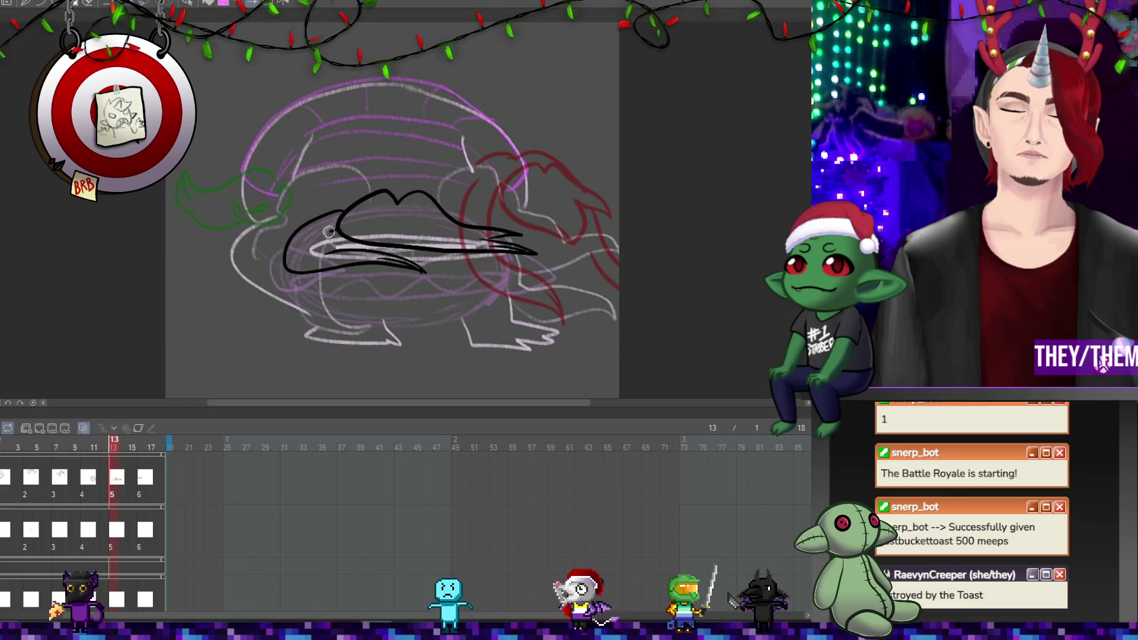
pyautogui.moveTo(311, 250); pyautogui.dragTo(426, 273)
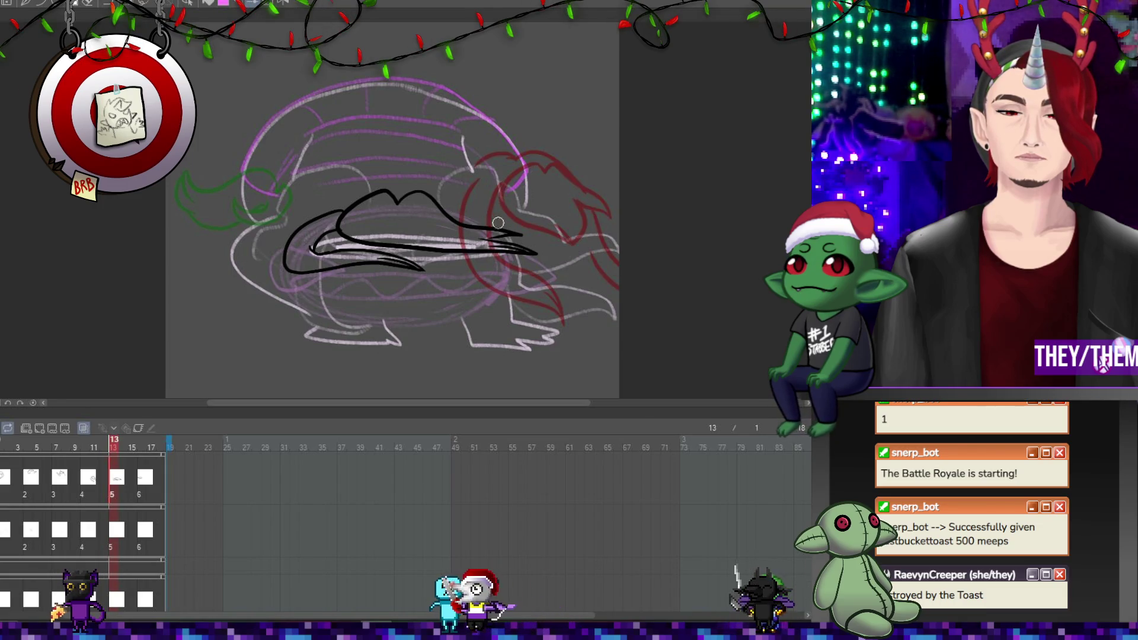
pyautogui.moveTo(513, 257)
pyautogui.mouseDown()
pyautogui.moveTo(577, 276)
pyautogui.moveTo(554, 286)
pyautogui.moveTo(583, 285)
pyautogui.mouseUp()
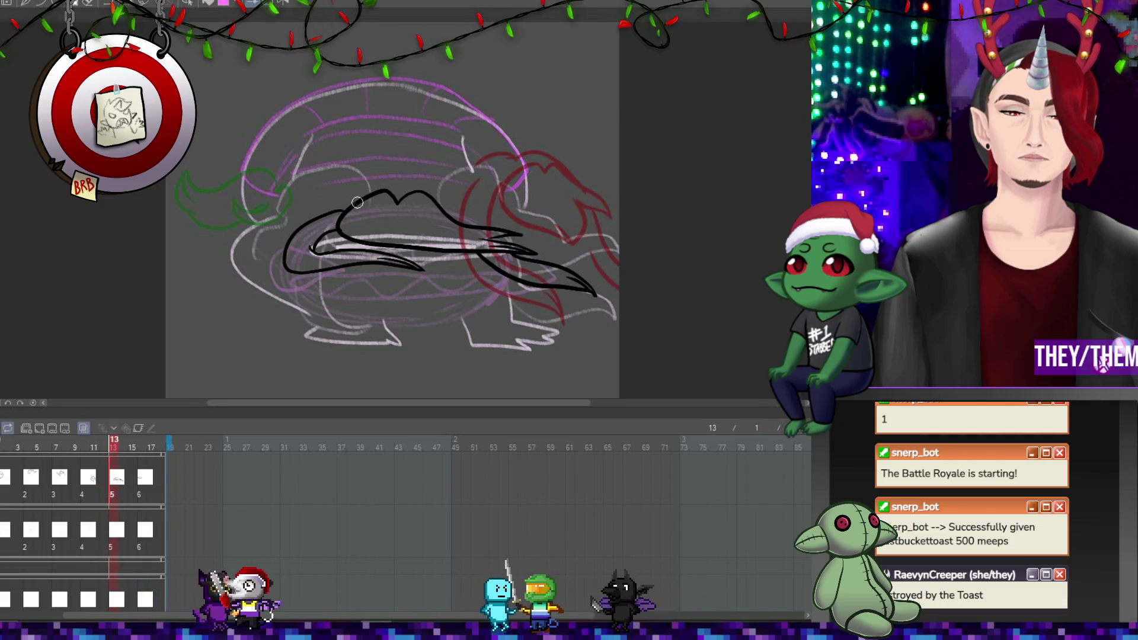
pyautogui.click(151, 482)
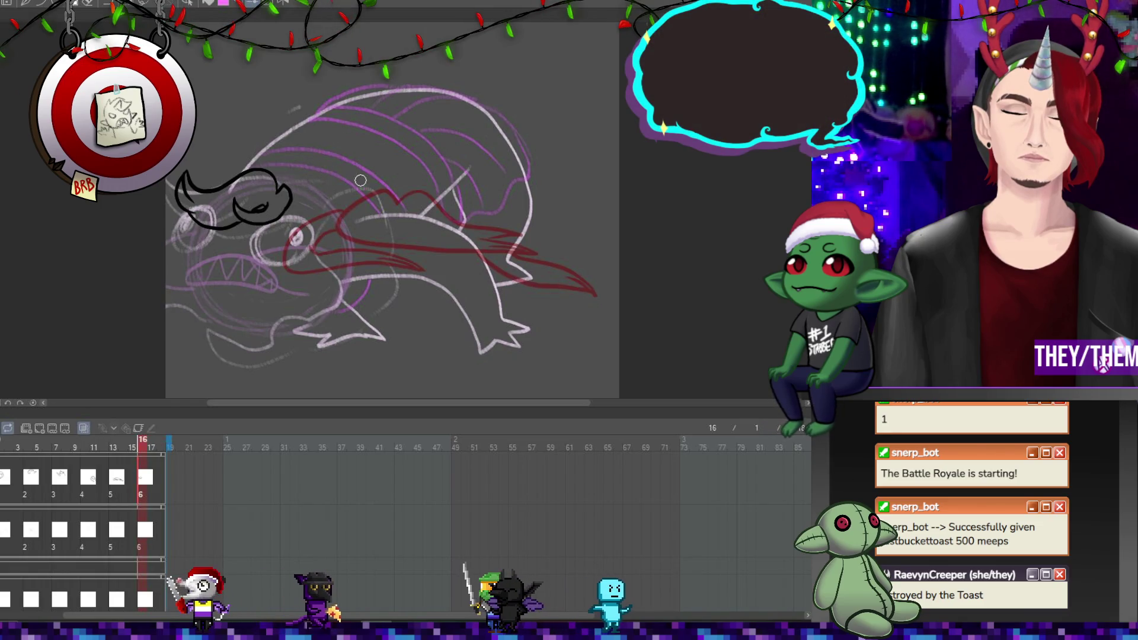
# Ink curly hair locks over frame 16's eye and snout, then start the playback preview
pyautogui.moveTo(338, 217); pyautogui.dragTo(295, 186)
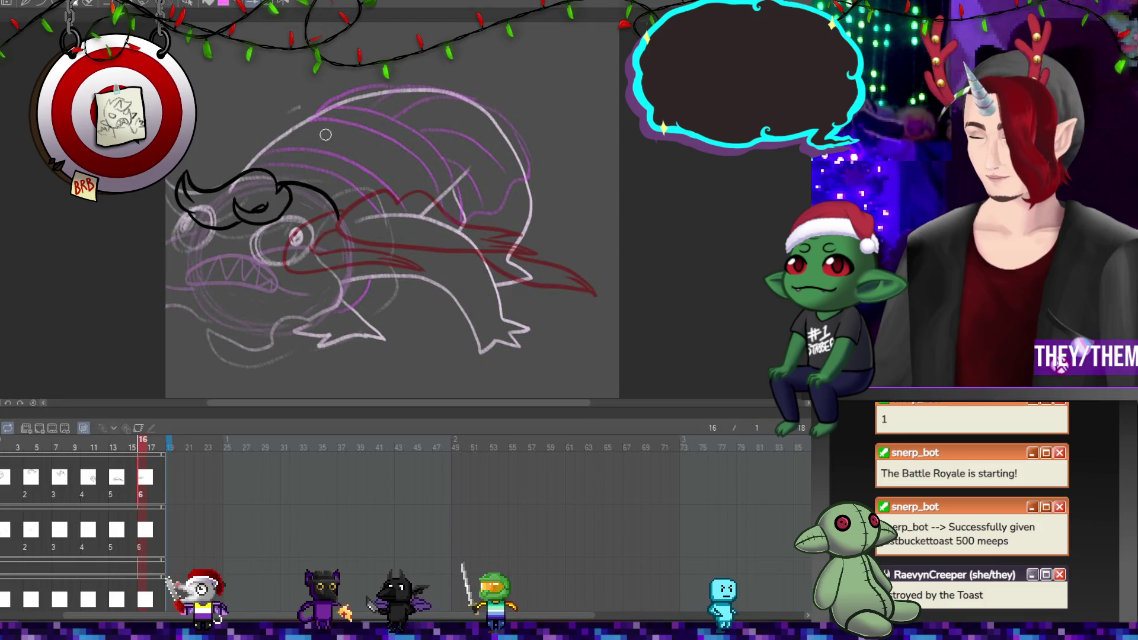
pyautogui.moveTo(312, 235)
pyautogui.mouseDown()
pyautogui.moveTo(291, 278)
pyautogui.moveTo(245, 289)
pyautogui.mouseUp()
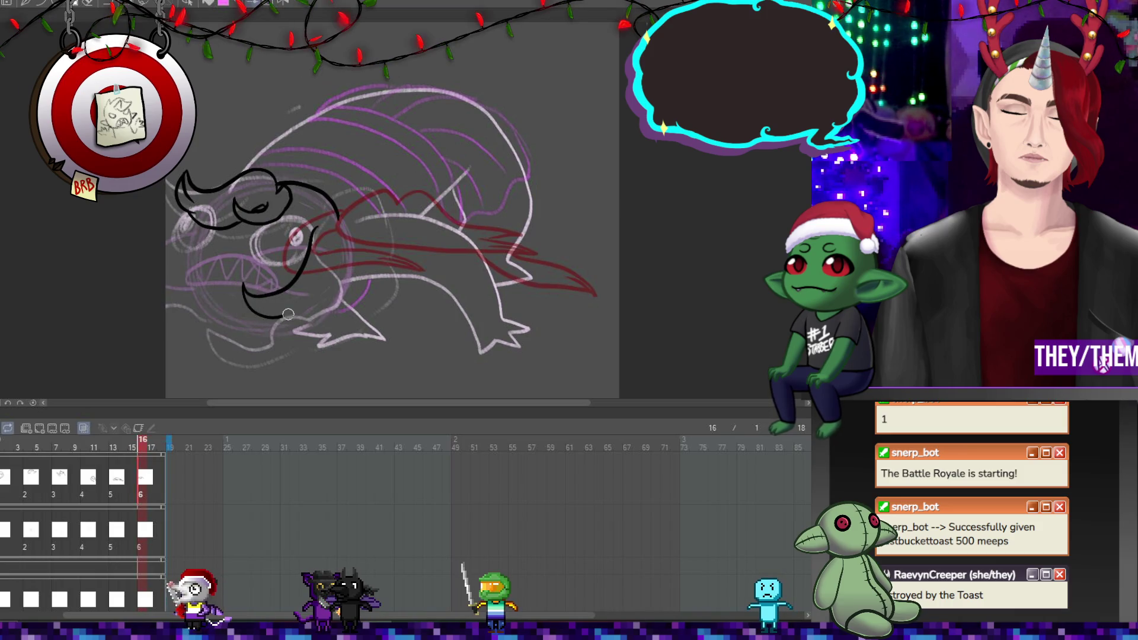
pyautogui.moveTo(317, 283); pyautogui.dragTo(326, 241)
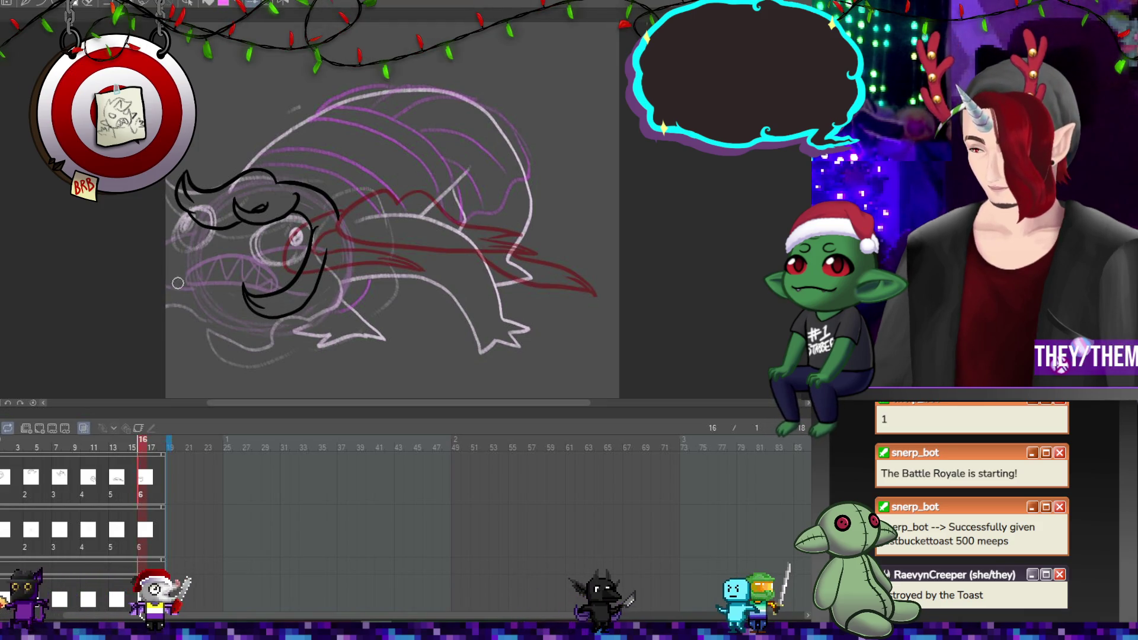
pyautogui.moveTo(196, 295); pyautogui.dragTo(167, 276)
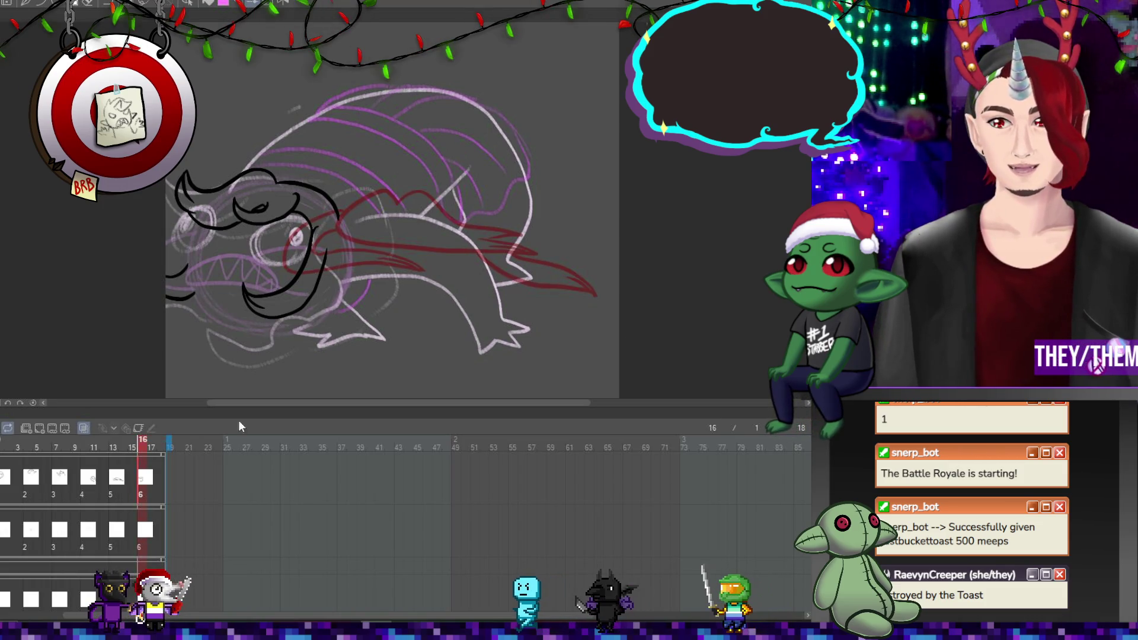
pyautogui.press('Return')
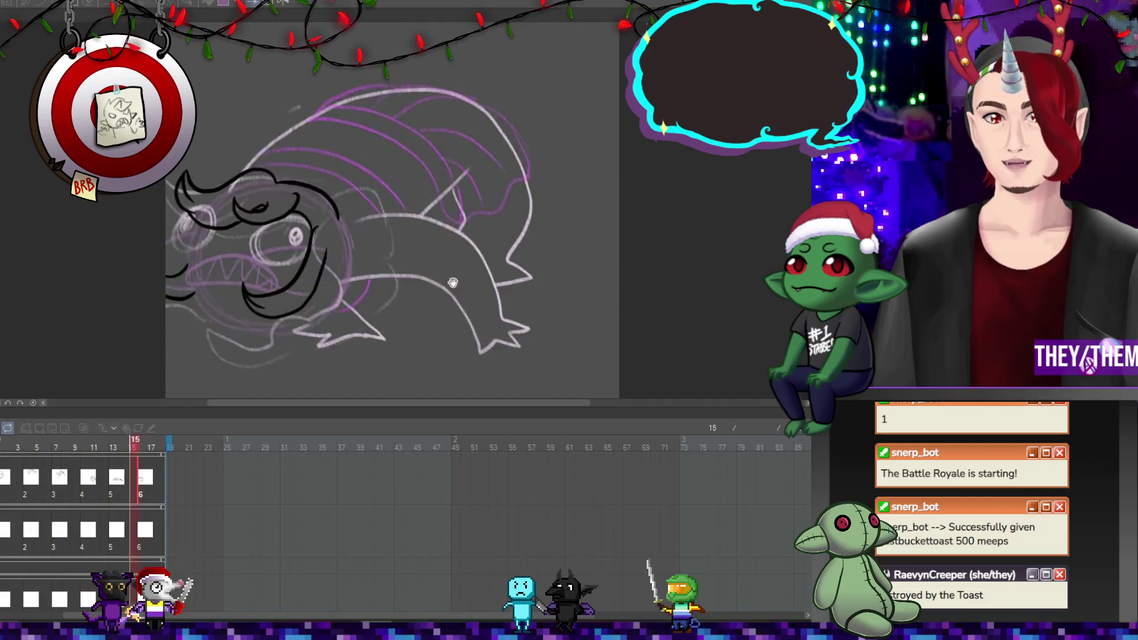
# Return to frame 1 and add a new animation track with a blank cel there
pyautogui.scroll(-3, 480, 228)
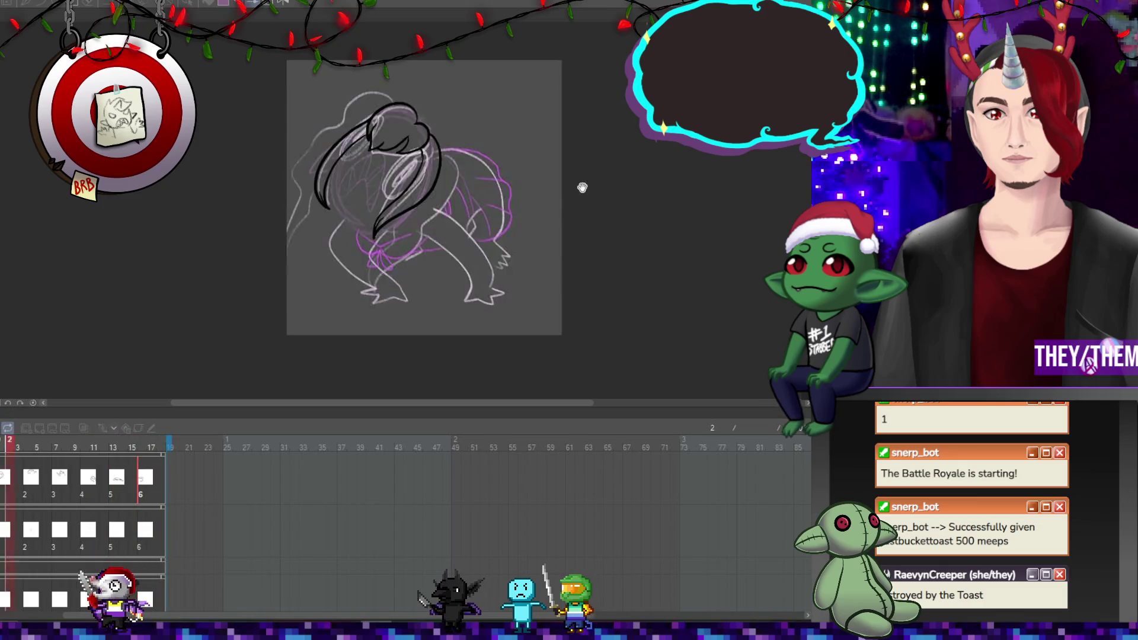
pyautogui.scroll(-1, 488, 160)
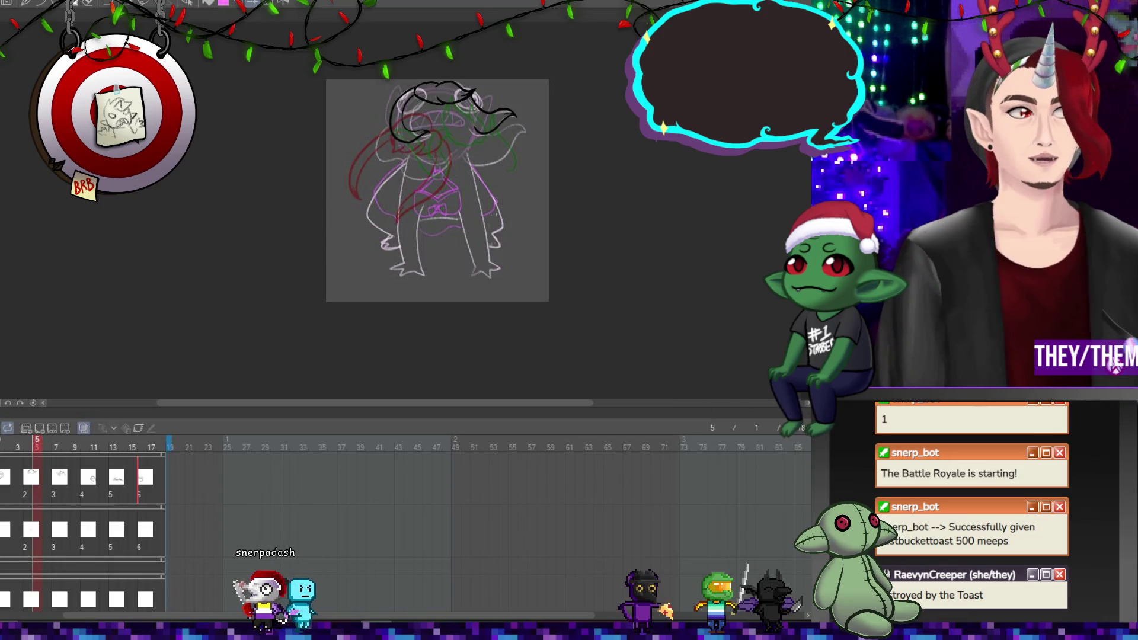
pyautogui.click(6, 488)
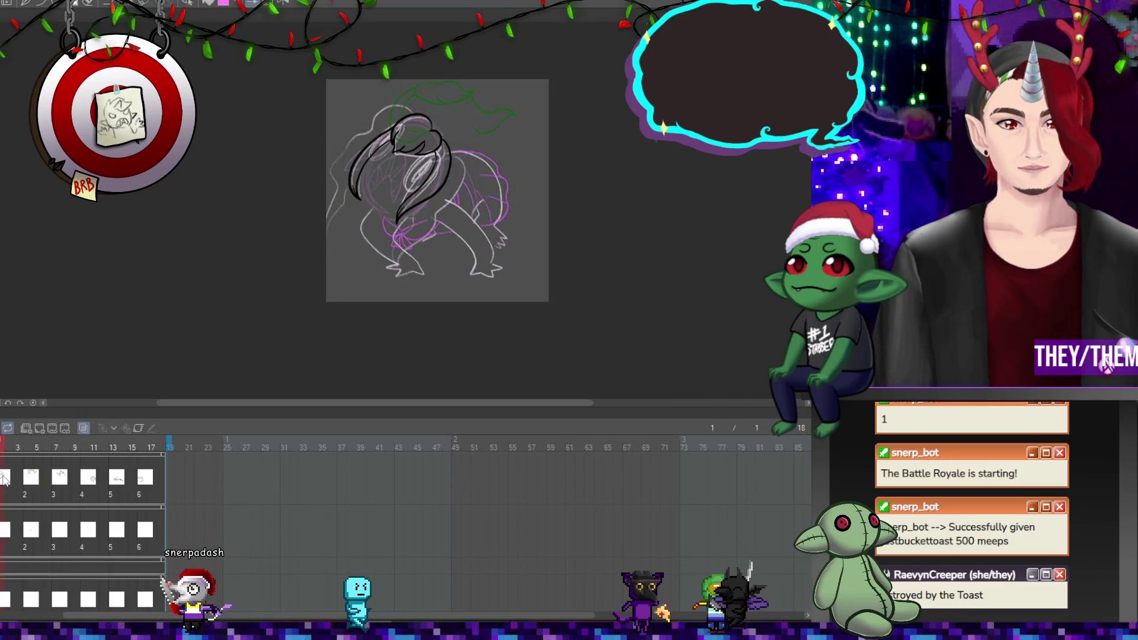
pyautogui.click(24, 429)
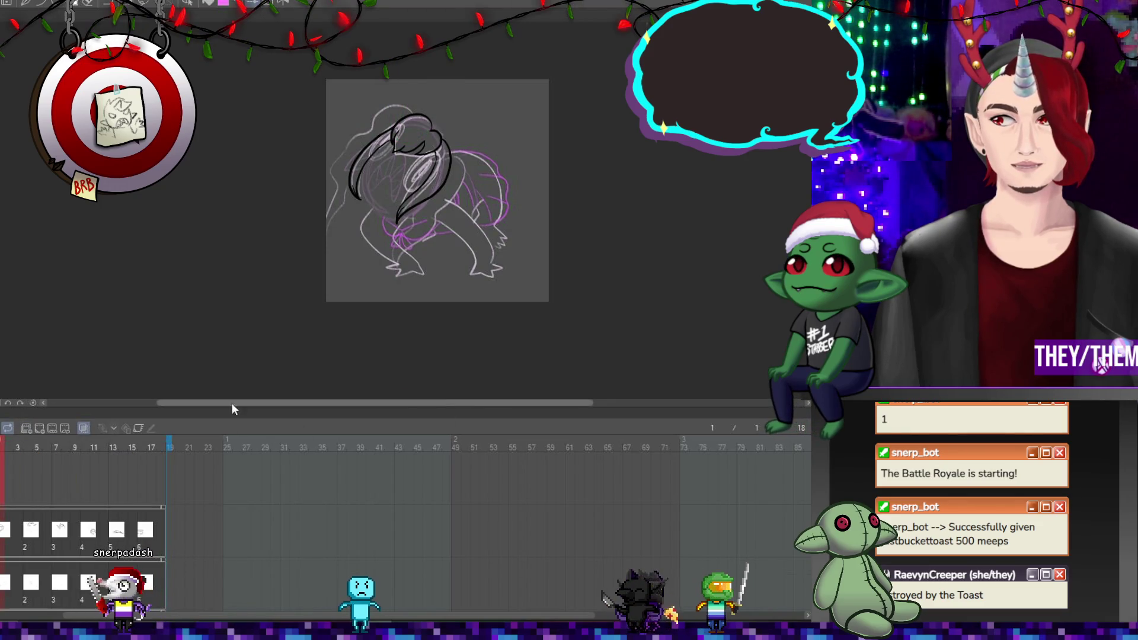
pyautogui.click(39, 429)
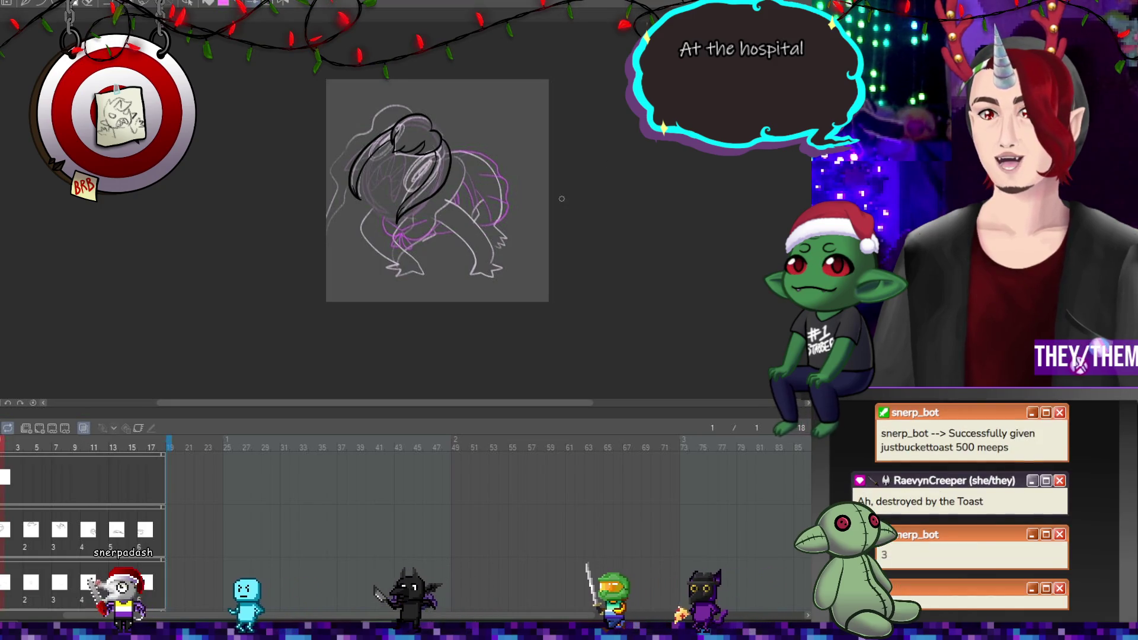
# Ink black outlines of both legs and the feet on frame 1's new cel
pyautogui.scroll(2, 431, 153)
pyautogui.scroll(1, 431, 154)
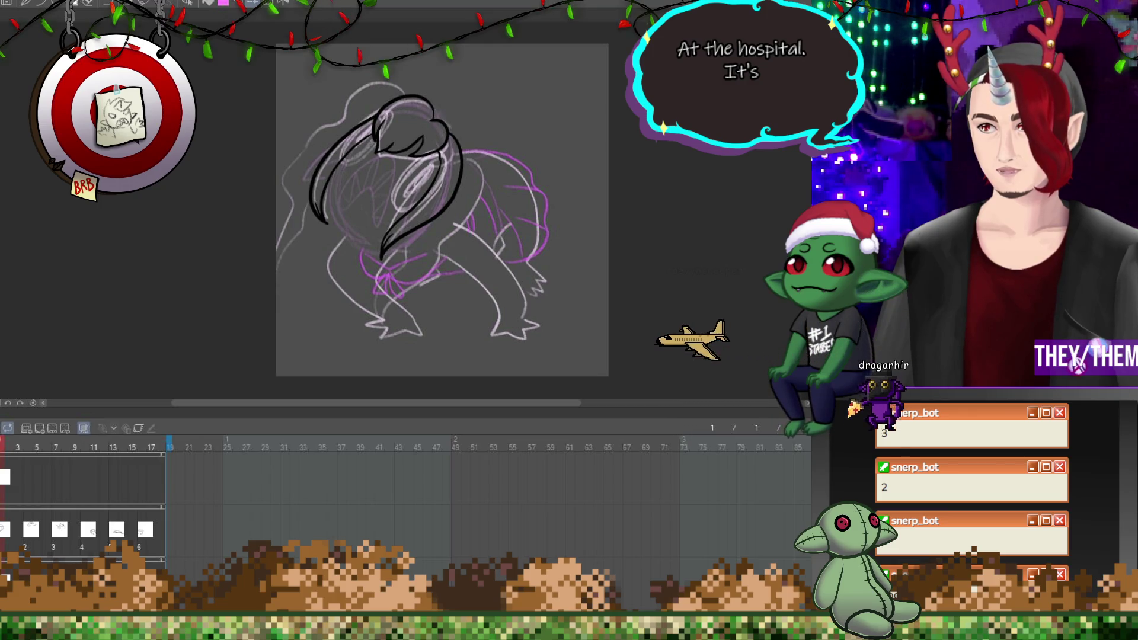
pyautogui.scroll(1, 437, 261)
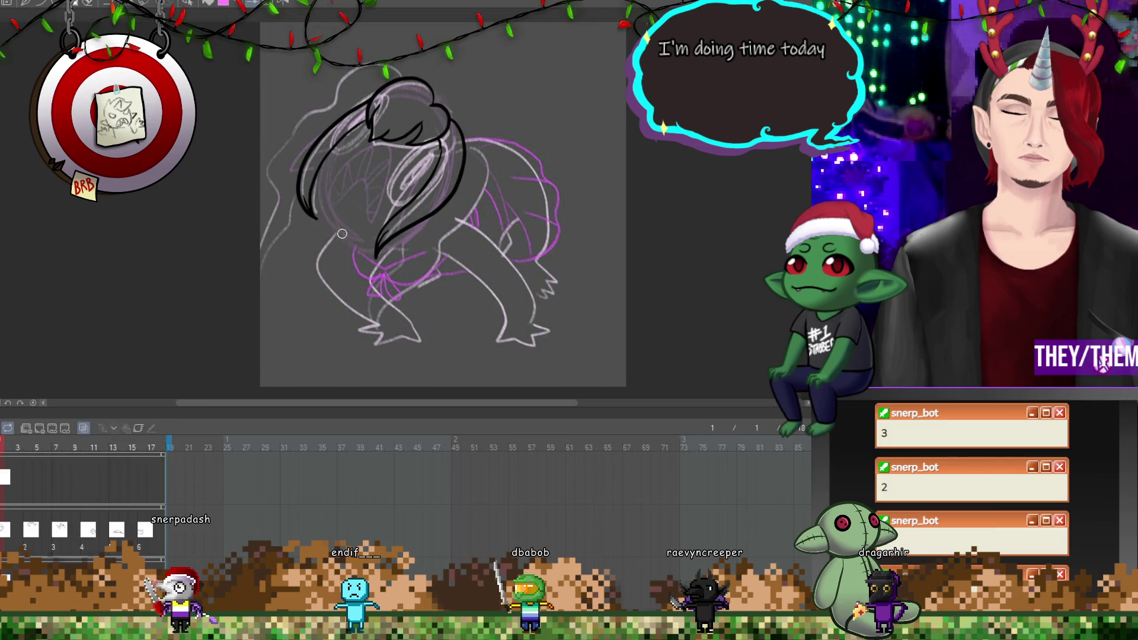
pyautogui.moveTo(320, 265); pyautogui.dragTo(375, 323)
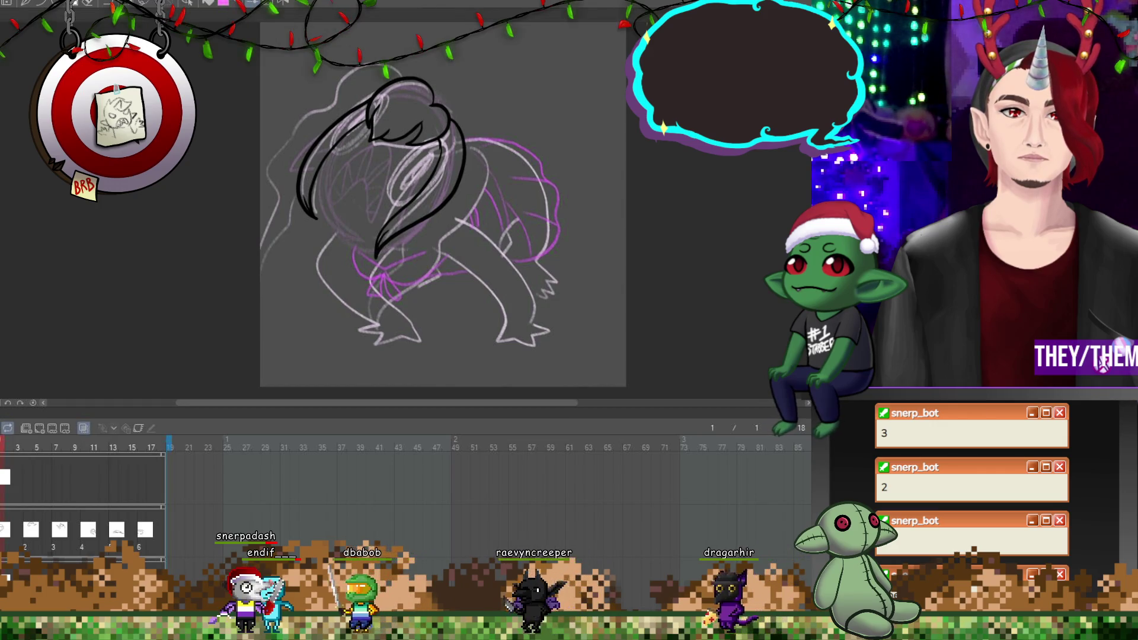
pyautogui.moveTo(333, 237)
pyautogui.mouseDown()
pyautogui.moveTo(320, 264)
pyautogui.moveTo(329, 290)
pyautogui.moveTo(379, 337)
pyautogui.moveTo(412, 334)
pyautogui.mouseUp()
pyautogui.moveTo(380, 267); pyautogui.dragTo(386, 304)
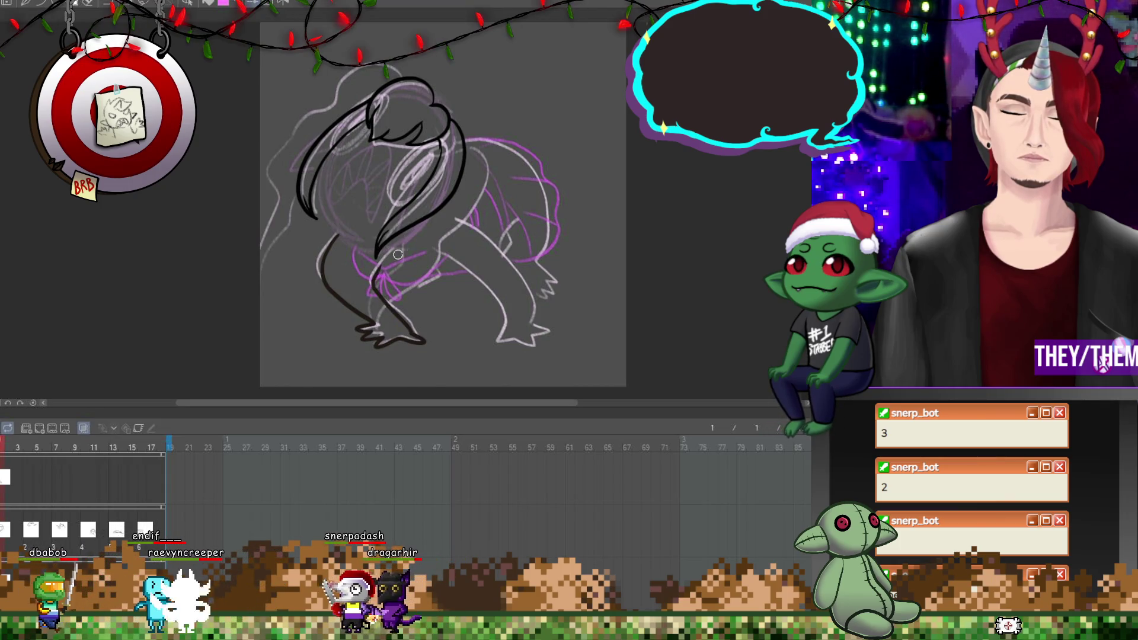
pyautogui.moveTo(453, 219); pyautogui.dragTo(527, 265)
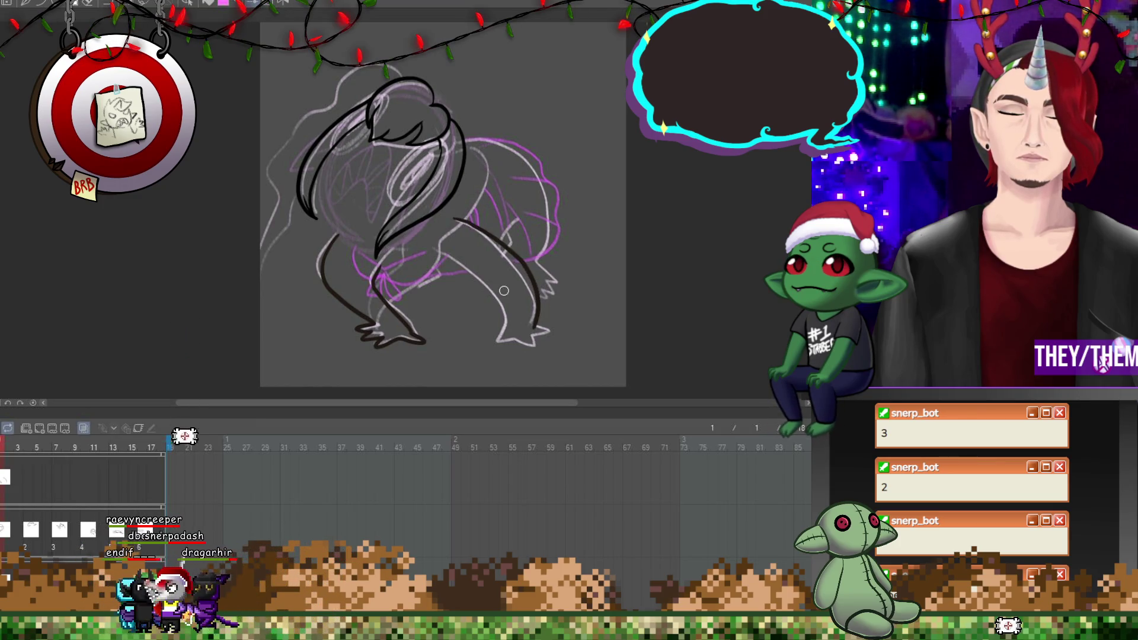
pyautogui.moveTo(503, 328); pyautogui.dragTo(556, 343)
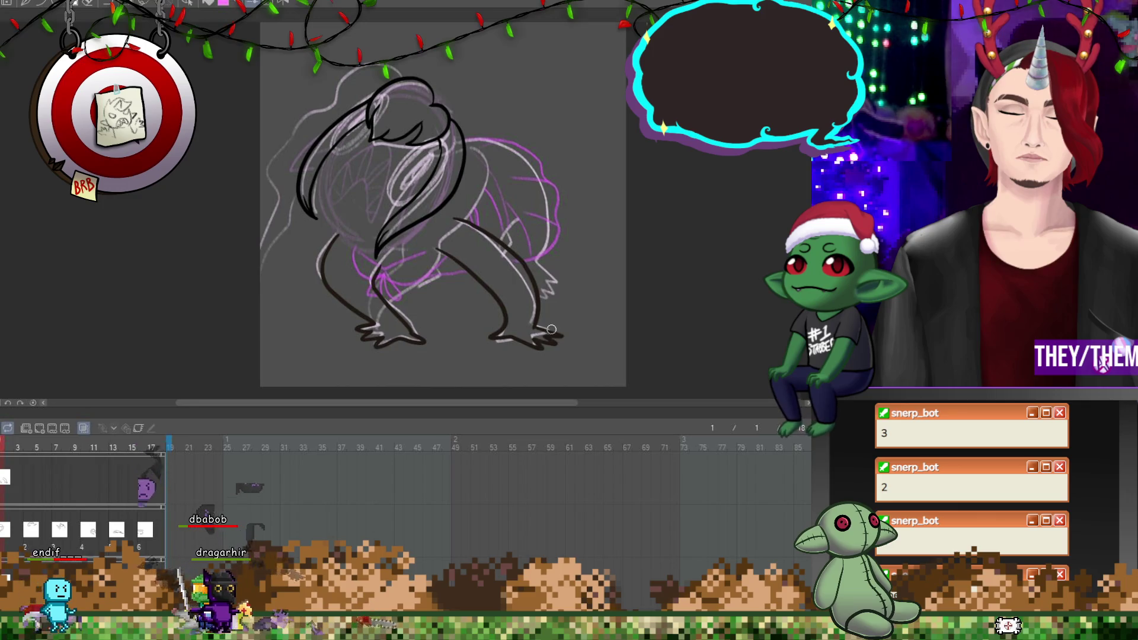
# Add a new cel at frame 4 and ink both legs and the right foot
pyautogui.click(28, 483)
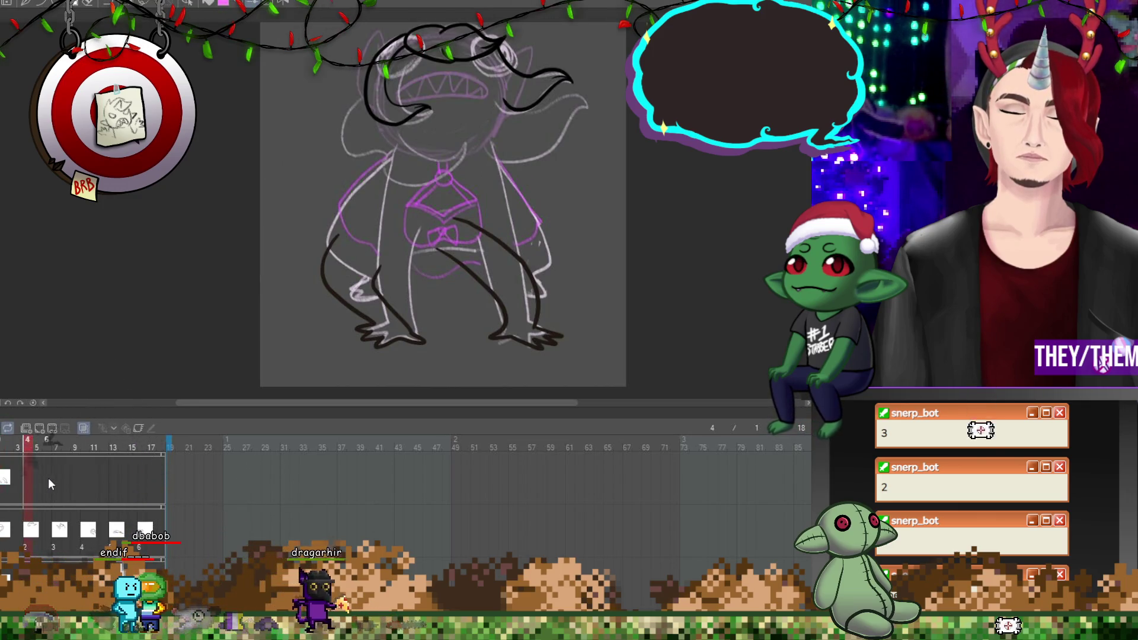
pyautogui.click(41, 429)
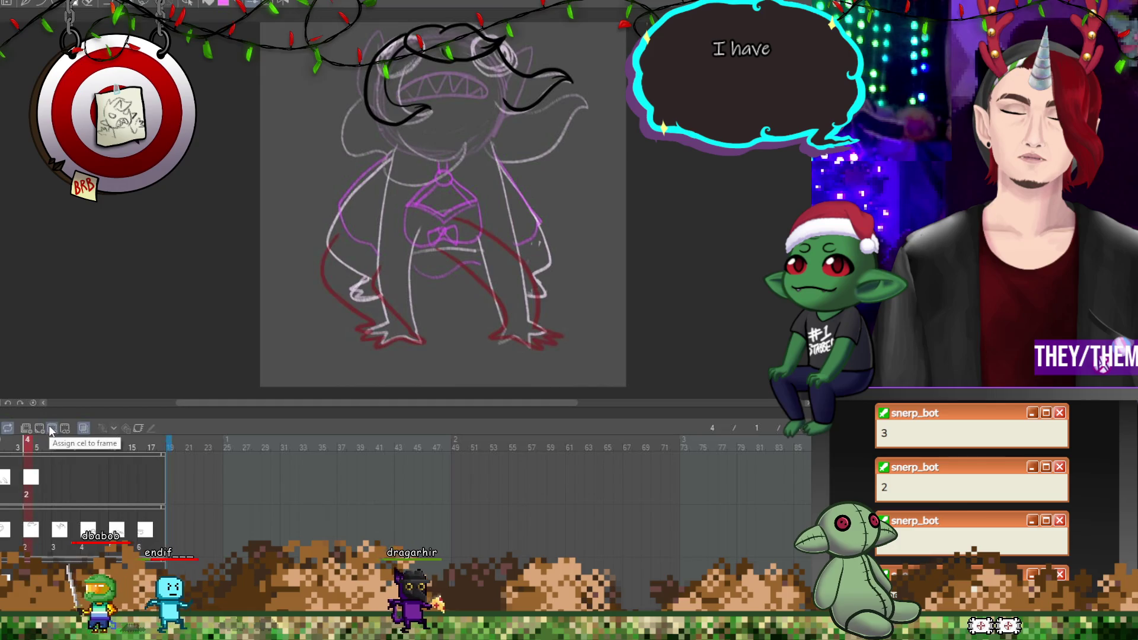
pyautogui.moveTo(405, 145)
pyautogui.mouseDown()
pyautogui.moveTo(380, 224)
pyautogui.moveTo(382, 310)
pyautogui.moveTo(366, 326)
pyautogui.moveTo(414, 327)
pyautogui.moveTo(414, 241)
pyautogui.mouseUp()
pyautogui.moveTo(490, 146); pyautogui.dragTo(526, 317)
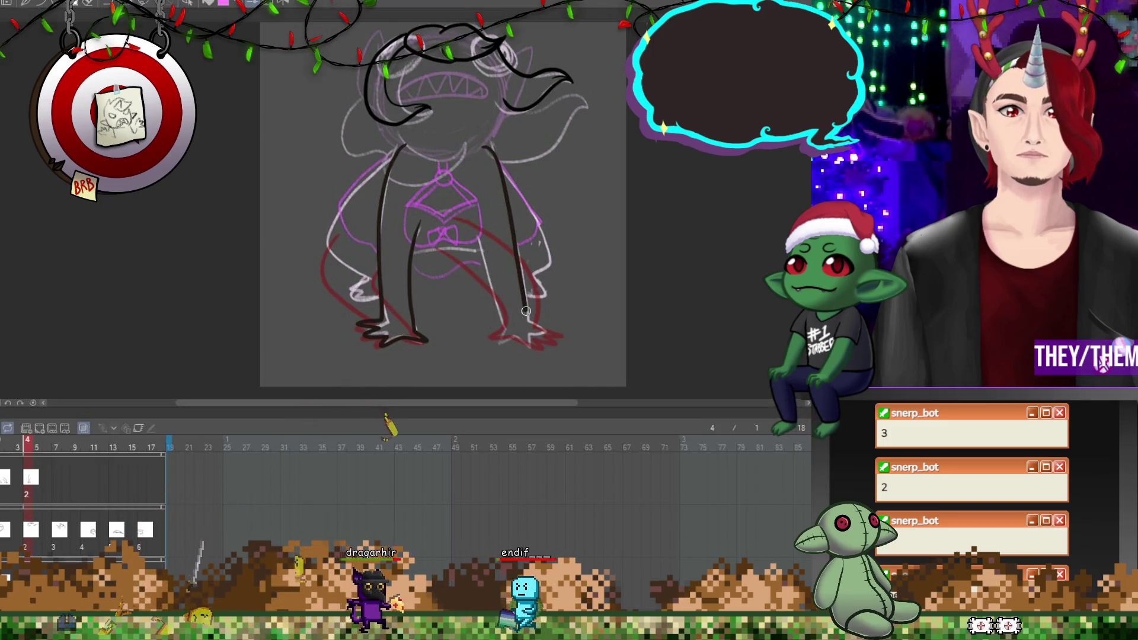
pyautogui.moveTo(477, 231); pyautogui.dragTo(486, 267)
pyautogui.moveTo(502, 325)
pyautogui.mouseDown()
pyautogui.moveTo(500, 338)
pyautogui.moveTo(550, 345)
pyautogui.mouseUp()
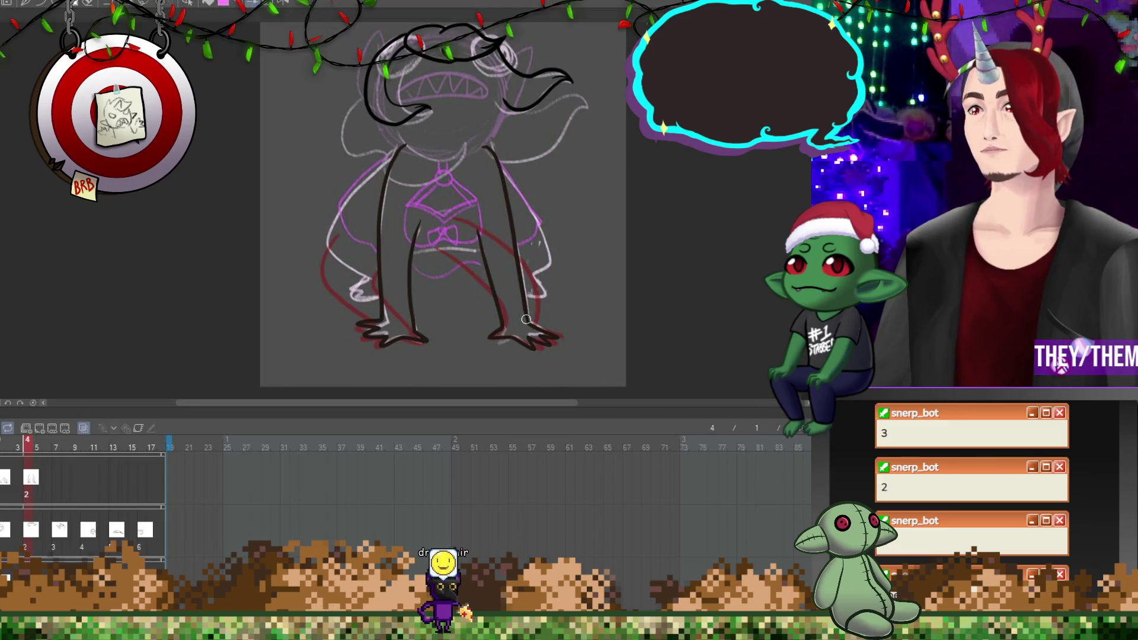
# At frame 7, ink the front leg with zigzag toes, the belly and the back leg
pyautogui.click(56, 477)
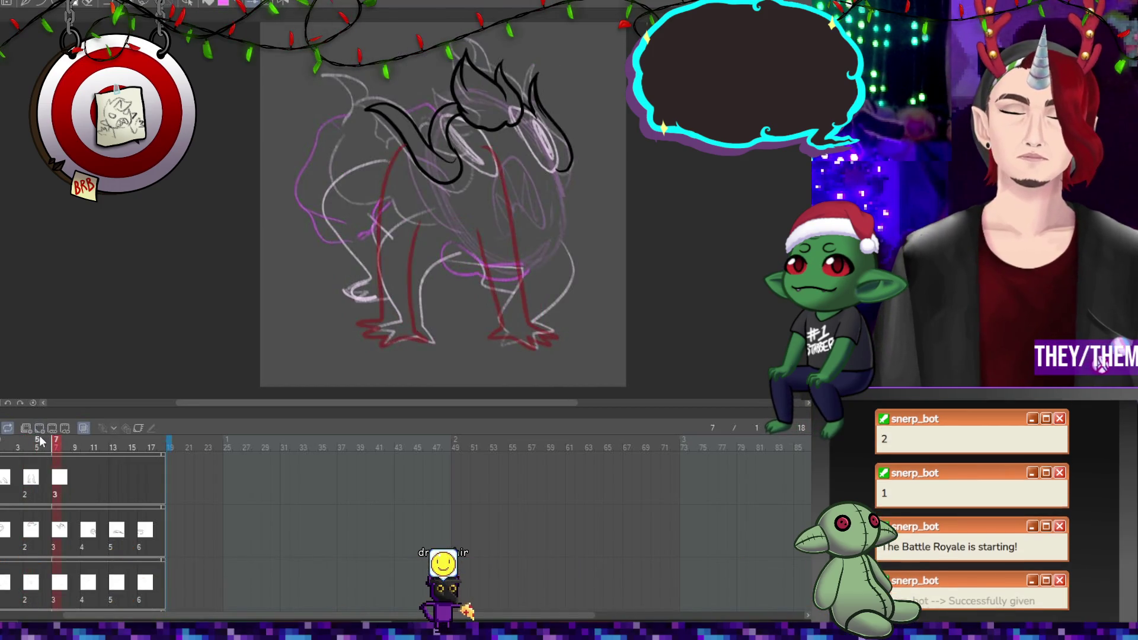
pyautogui.moveTo(431, 218); pyautogui.dragTo(380, 227)
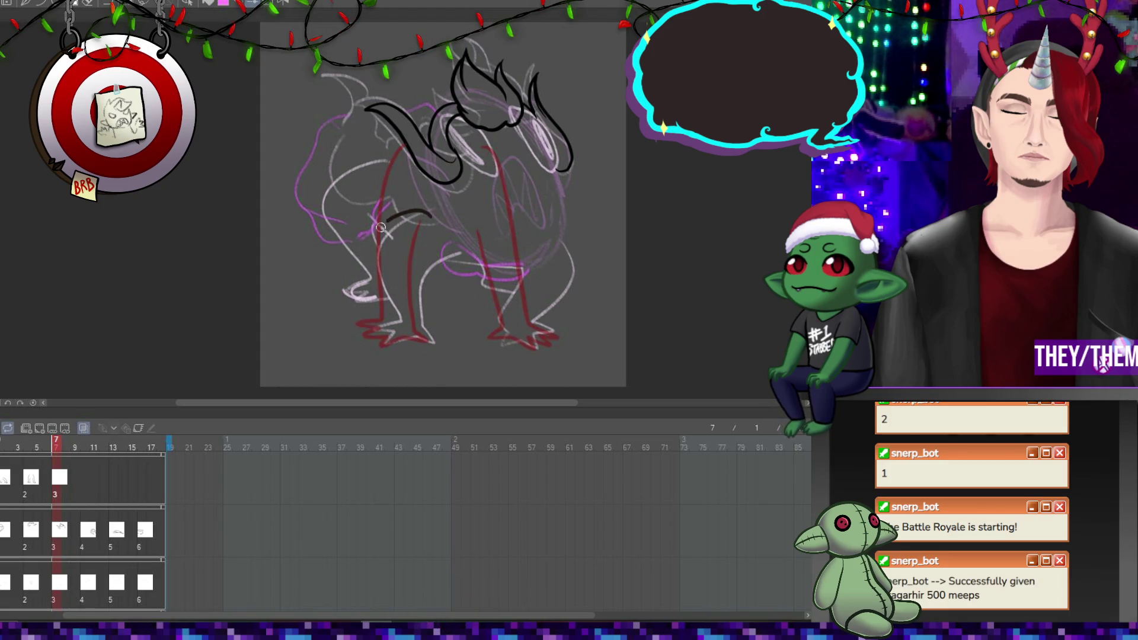
pyautogui.moveTo(401, 320)
pyautogui.mouseDown()
pyautogui.moveTo(366, 334)
pyautogui.moveTo(442, 343)
pyautogui.moveTo(415, 260)
pyautogui.moveTo(454, 257)
pyautogui.mouseUp()
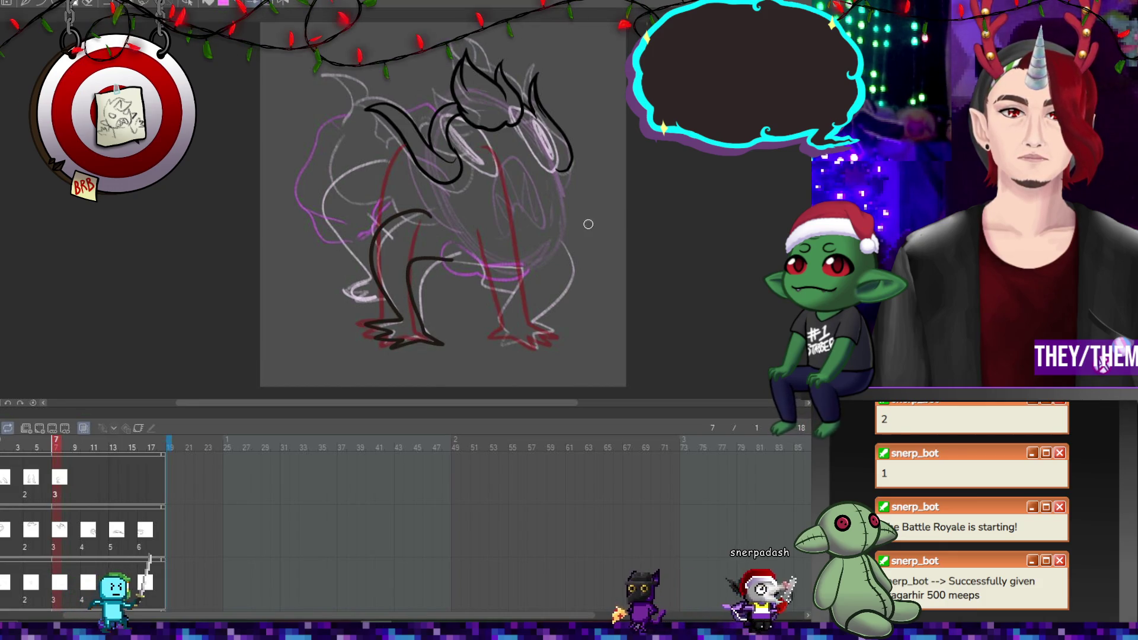
pyautogui.moveTo(560, 240)
pyautogui.mouseDown()
pyautogui.moveTo(582, 273)
pyautogui.moveTo(547, 319)
pyautogui.mouseUp()
pyautogui.moveTo(529, 266)
pyautogui.mouseDown()
pyautogui.moveTo(534, 286)
pyautogui.moveTo(491, 337)
pyautogui.moveTo(534, 332)
pyautogui.mouseUp()
# Undo the back leg strokes and redraw both leg lines down to the feet
pyautogui.hotkey('ctrl', 'z')
pyautogui.hotkey('ctrl', 'z')
pyautogui.hotkey('ctrl', 'z')
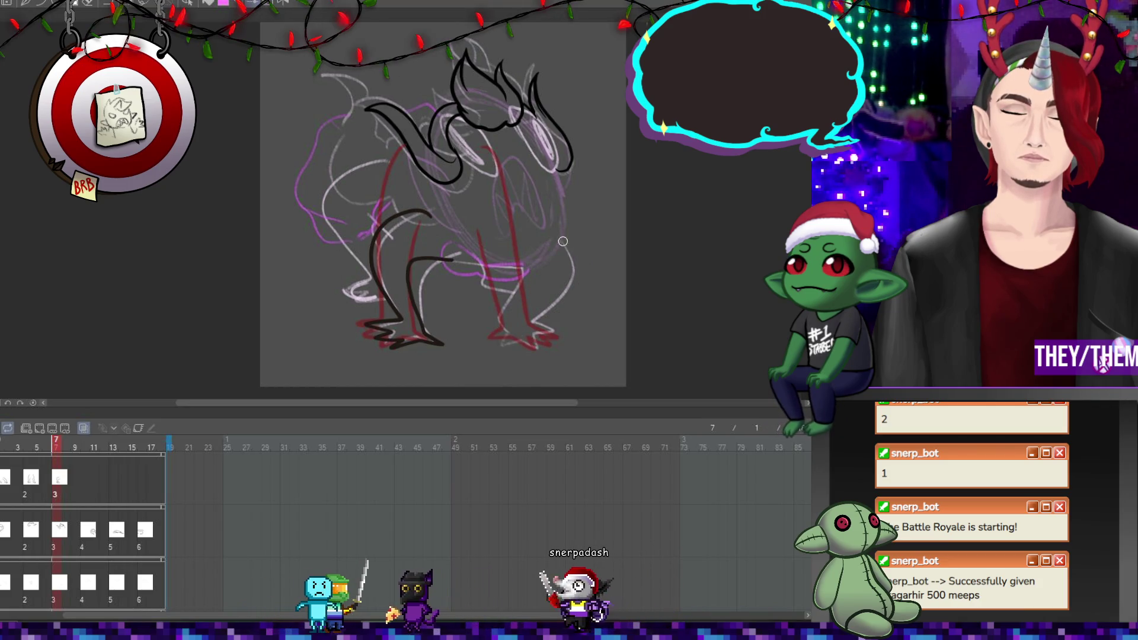
pyautogui.moveTo(576, 294); pyautogui.dragTo(548, 320)
pyautogui.moveTo(537, 270)
pyautogui.mouseDown()
pyautogui.moveTo(509, 320)
pyautogui.moveTo(571, 341)
pyautogui.mouseUp()
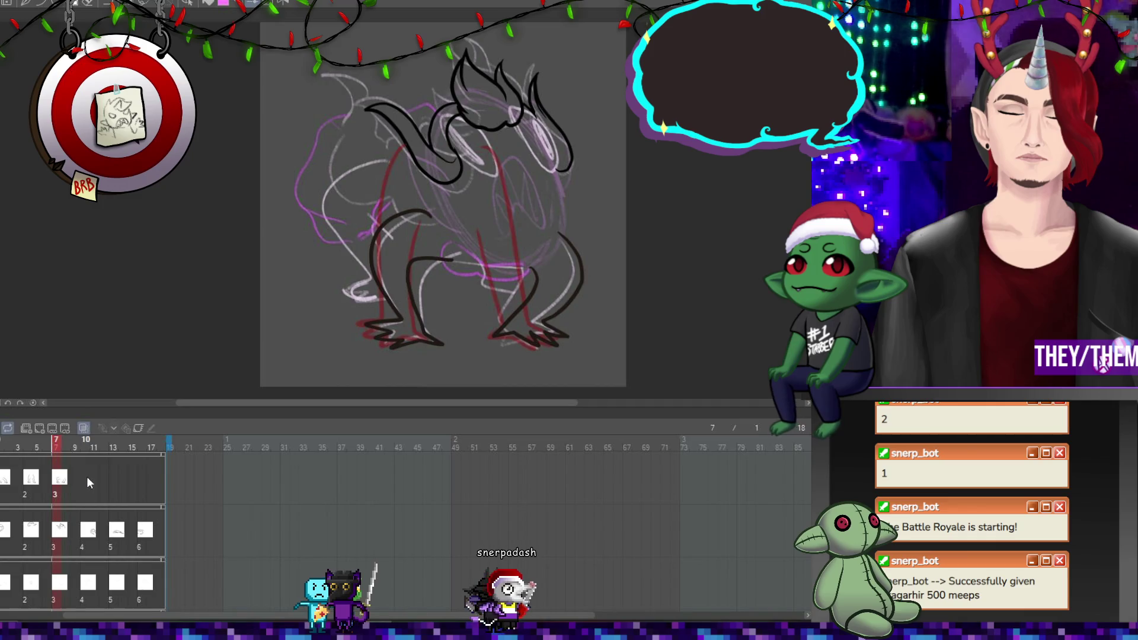
# Add a new cel at frame 10 and ink the near leg, lower-left hand and right claw
pyautogui.click(83, 451)
pyautogui.click(40, 427)
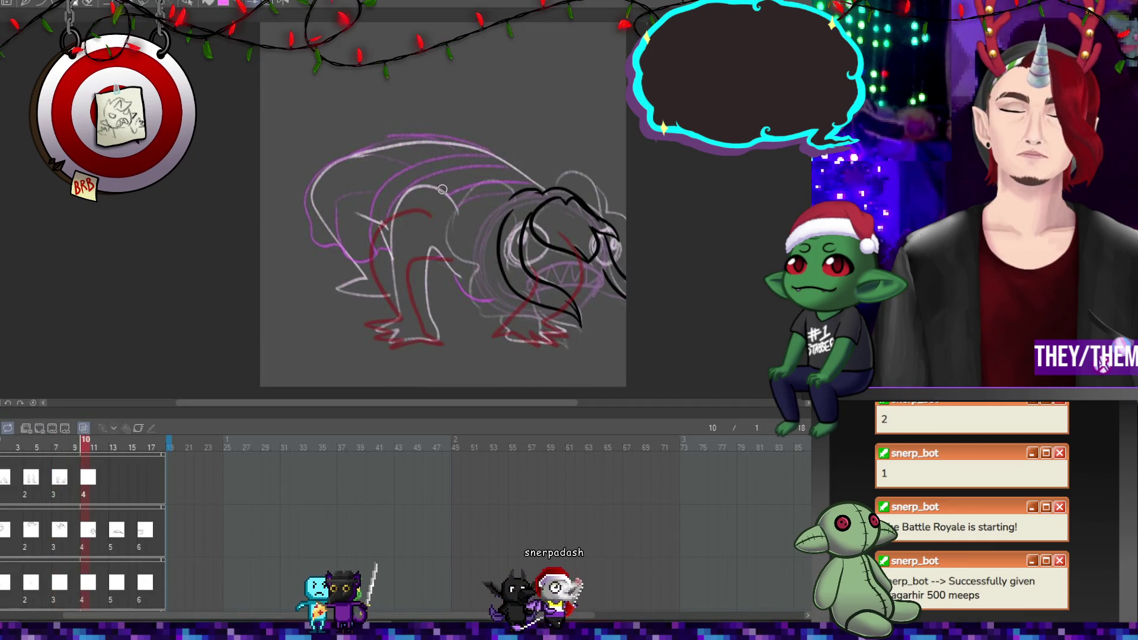
pyautogui.moveTo(449, 211)
pyautogui.mouseDown()
pyautogui.moveTo(378, 329)
pyautogui.moveTo(452, 345)
pyautogui.mouseUp()
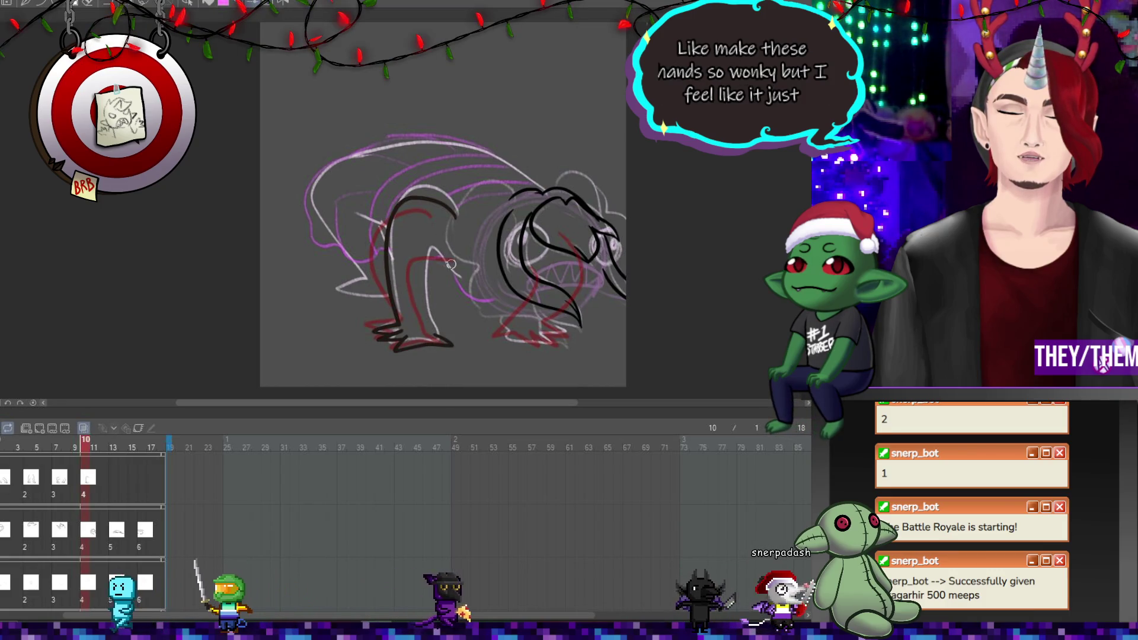
pyautogui.moveTo(470, 277); pyautogui.dragTo(419, 290)
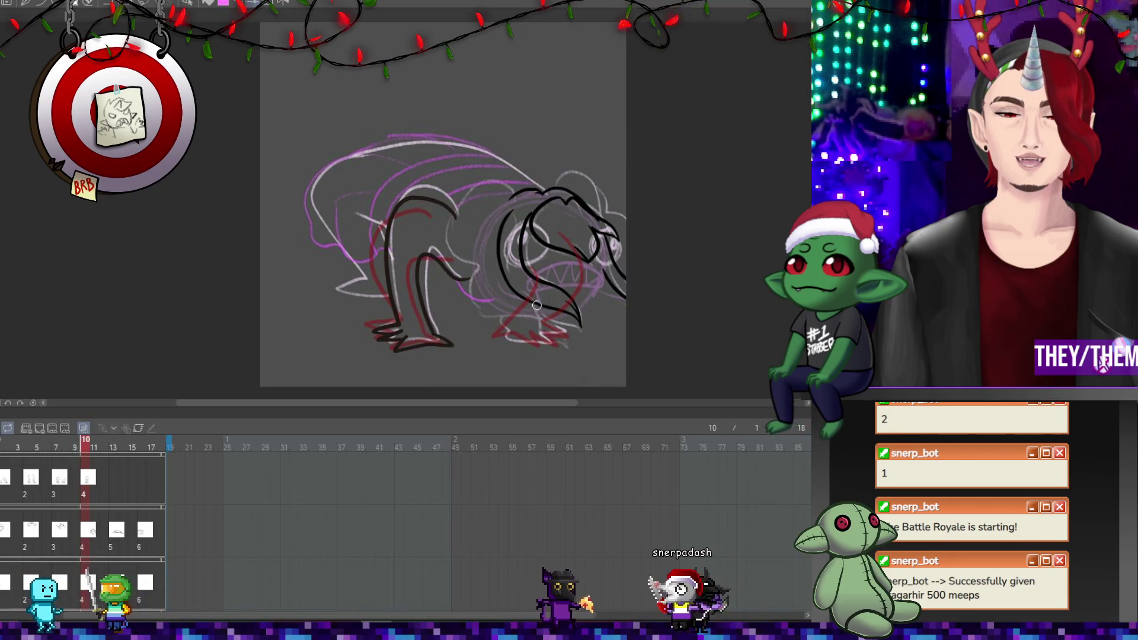
pyautogui.moveTo(536, 305); pyautogui.dragTo(530, 340)
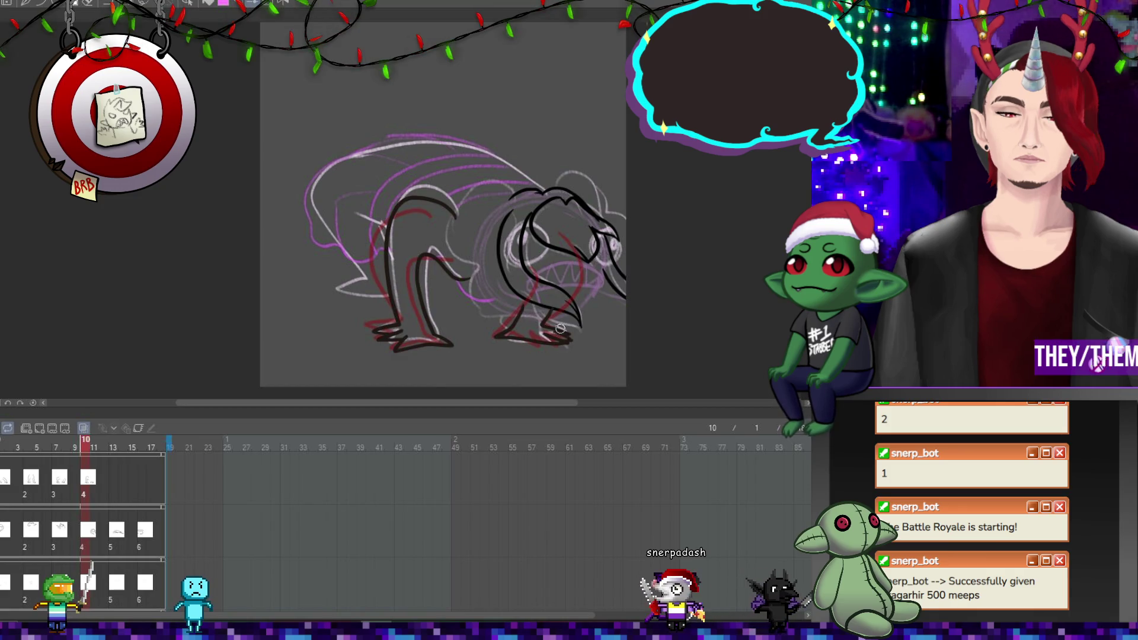
# Add a cel at frame 13 and ink the leg, left foot, right foot underside and right leg
pyautogui.click(115, 480)
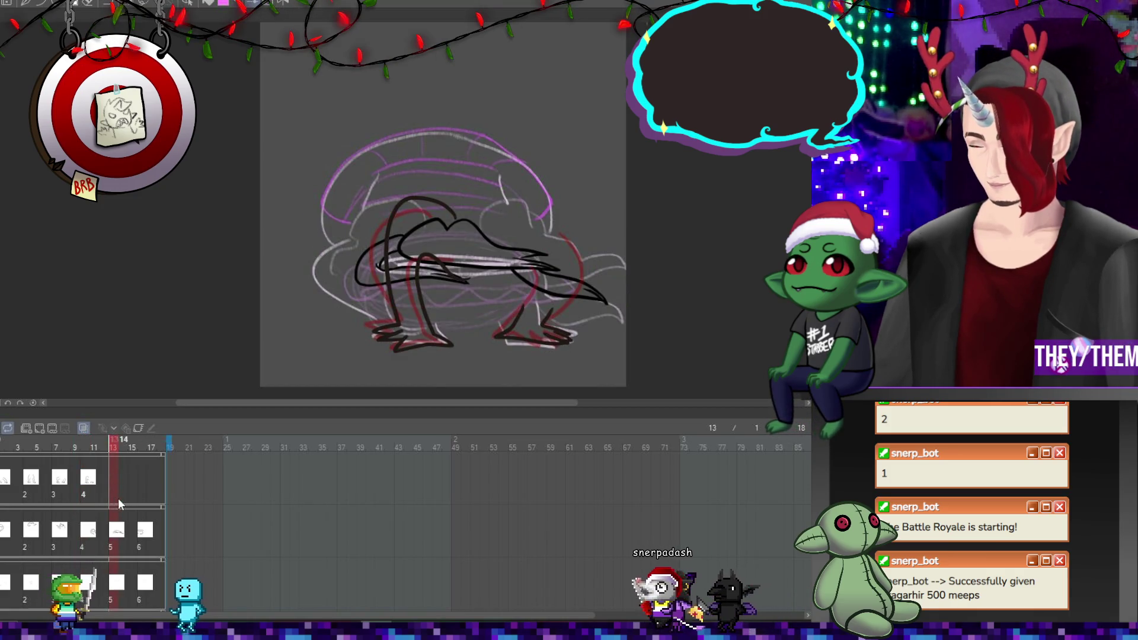
pyautogui.click(49, 427)
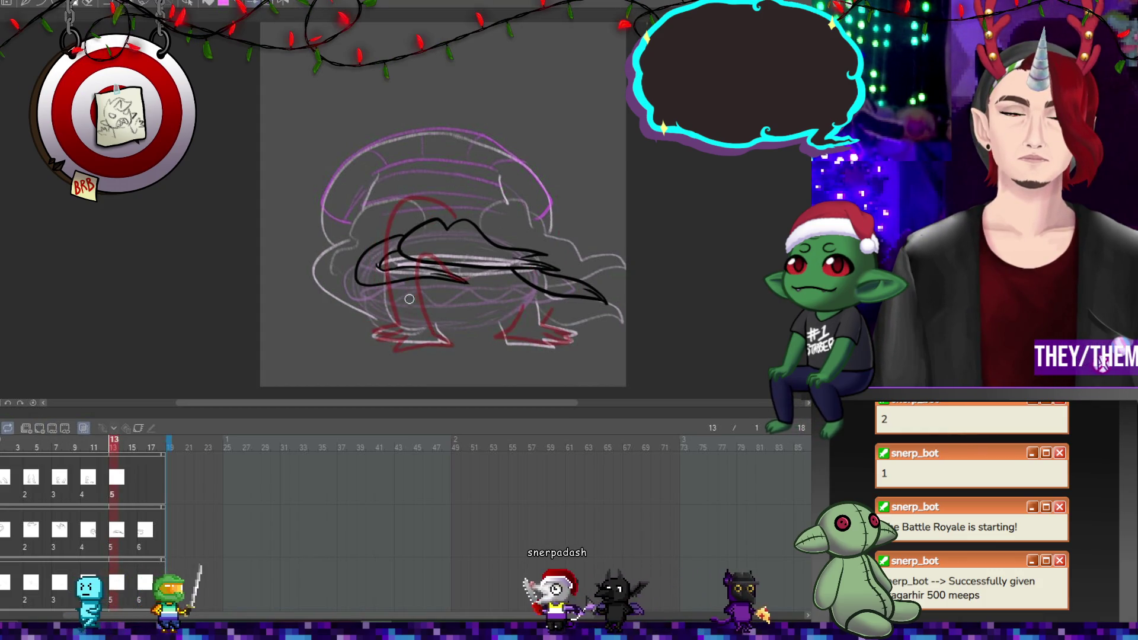
pyautogui.moveTo(378, 295)
pyautogui.mouseDown()
pyautogui.moveTo(408, 341)
pyautogui.moveTo(456, 344)
pyautogui.mouseUp()
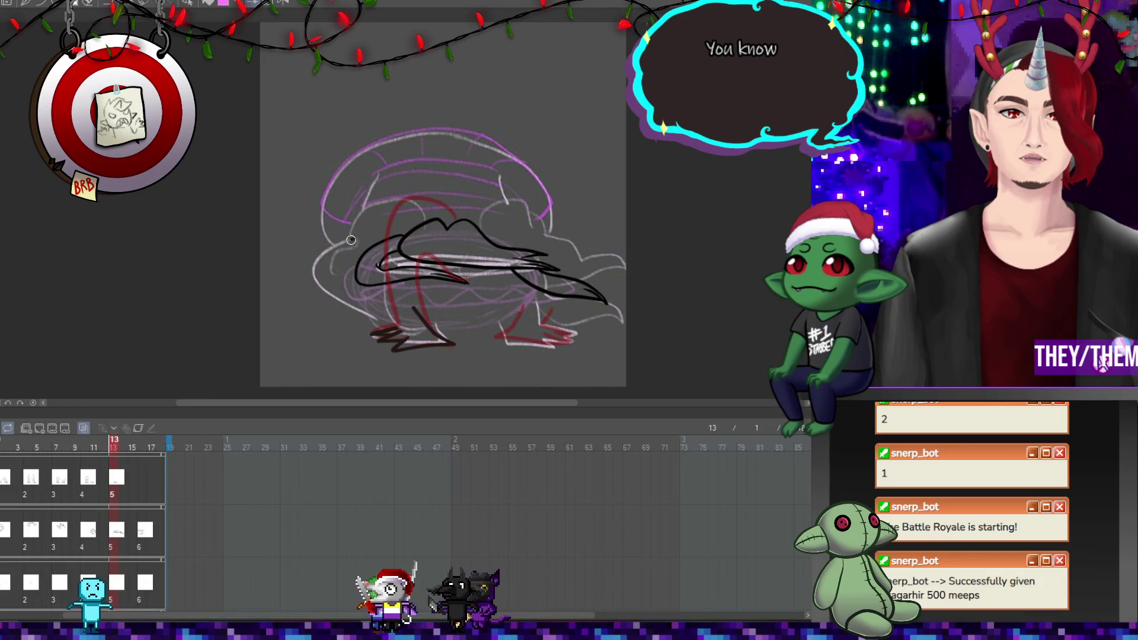
pyautogui.moveTo(370, 314); pyautogui.dragTo(402, 330)
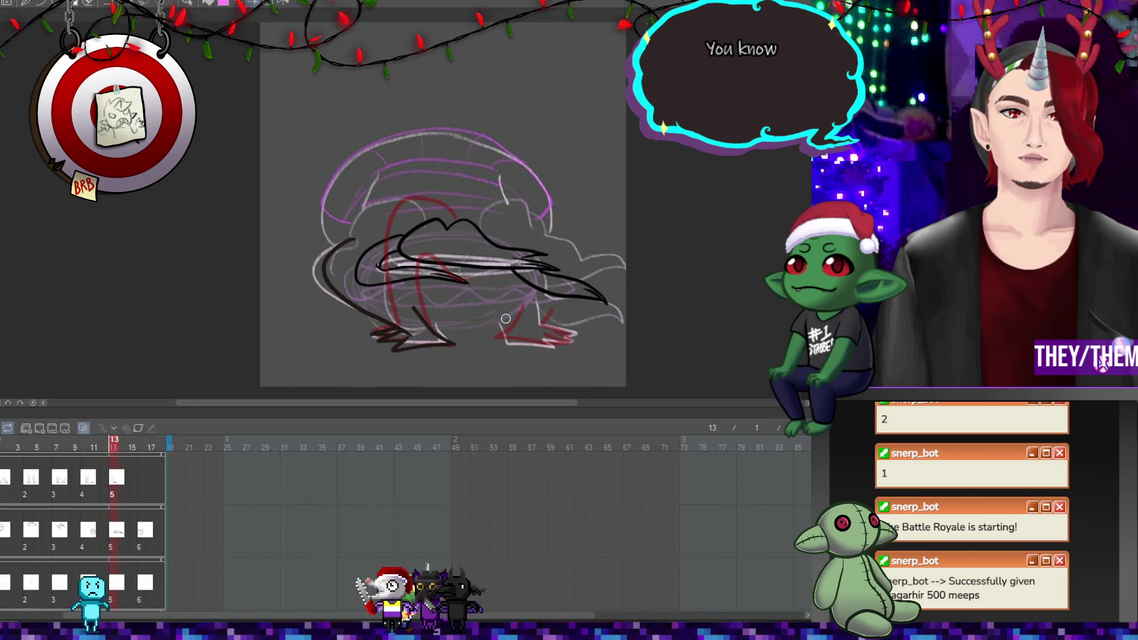
pyautogui.moveTo(505, 340); pyautogui.dragTo(572, 345)
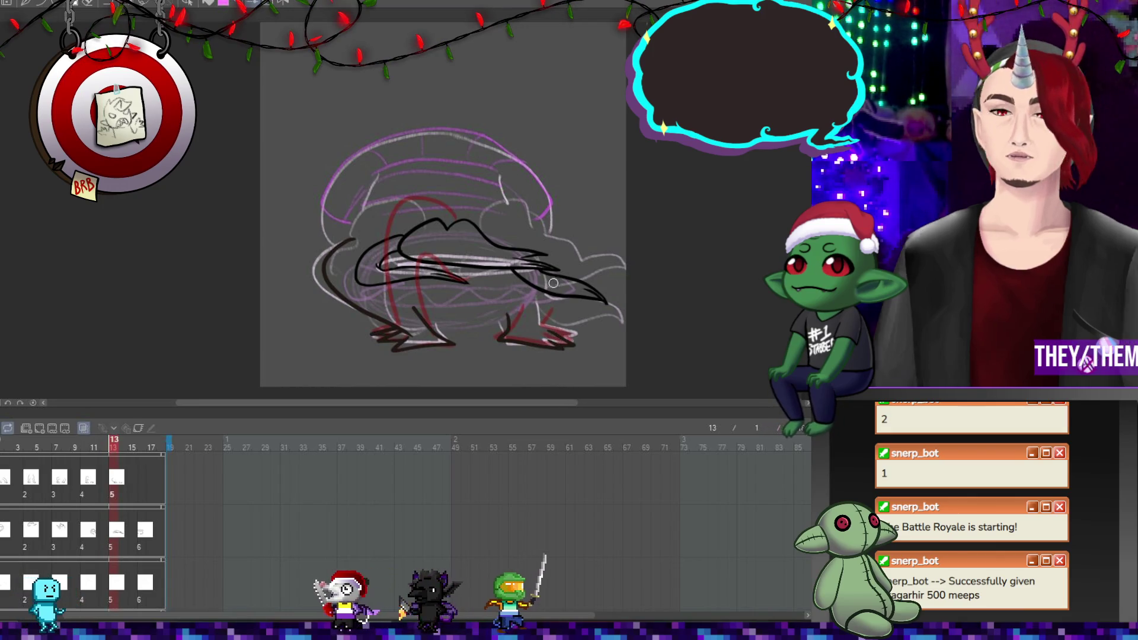
pyautogui.moveTo(538, 292); pyautogui.dragTo(541, 314)
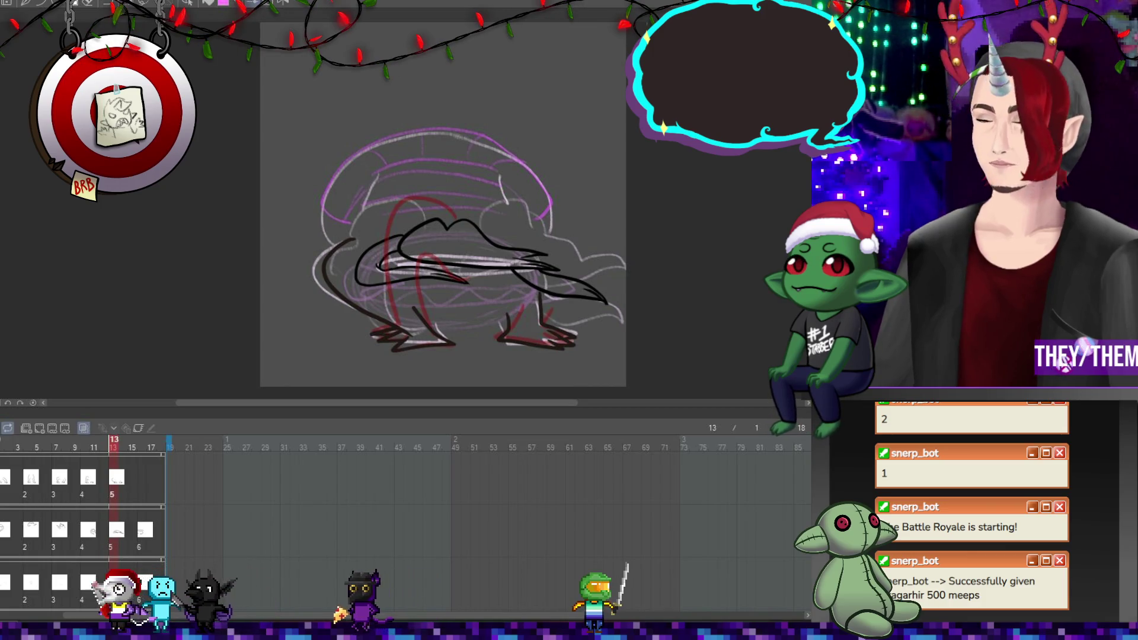
pyautogui.press('p')
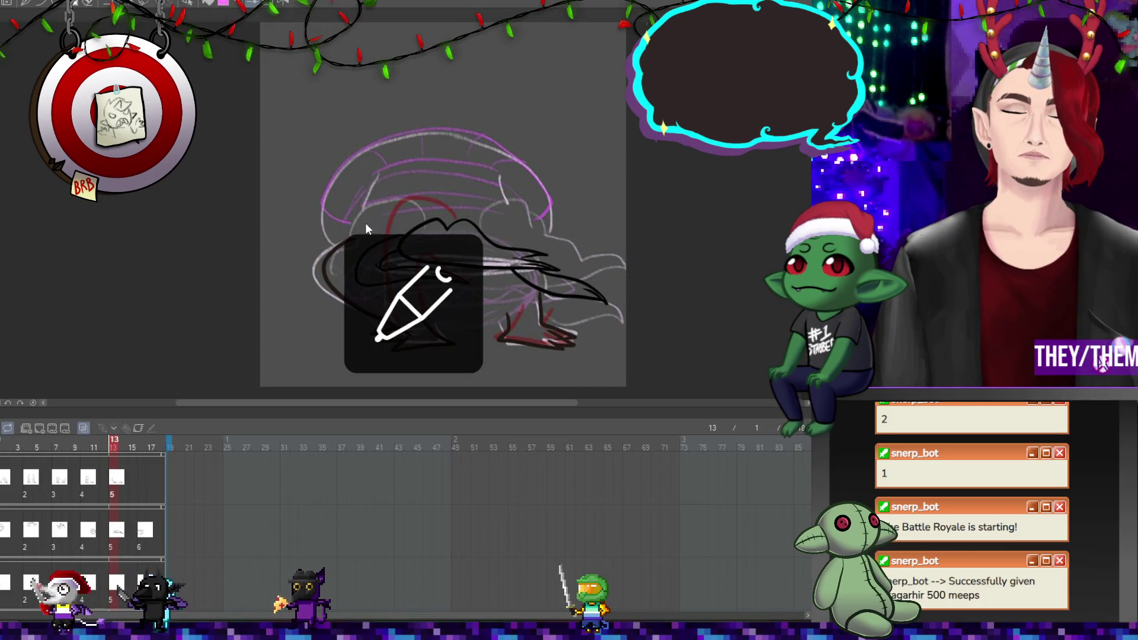
pyautogui.press('p')
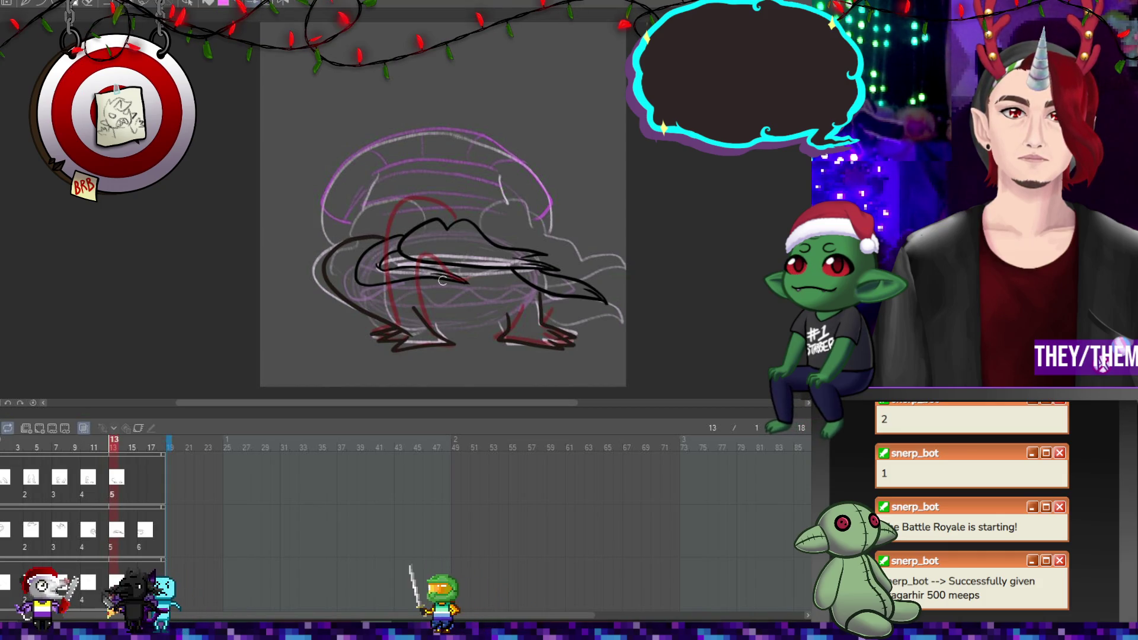
# Create cel 6 at frame 16 and ink a line along the creature's back
pyautogui.click(140, 474)
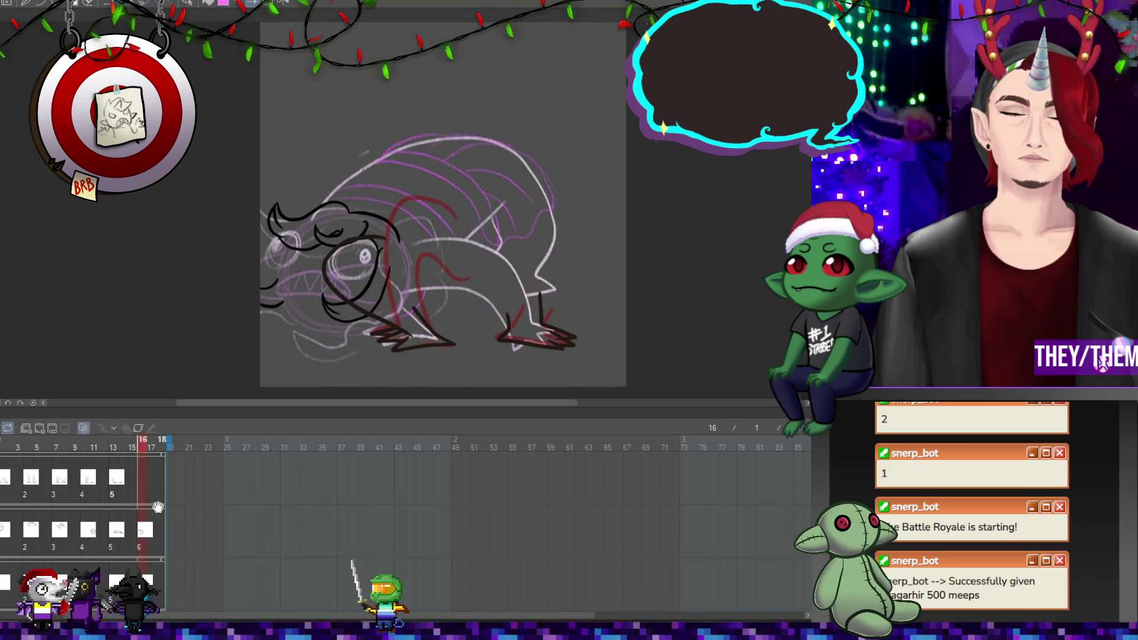
pyautogui.click(40, 429)
pyautogui.moveTo(406, 245); pyautogui.dragTo(489, 245)
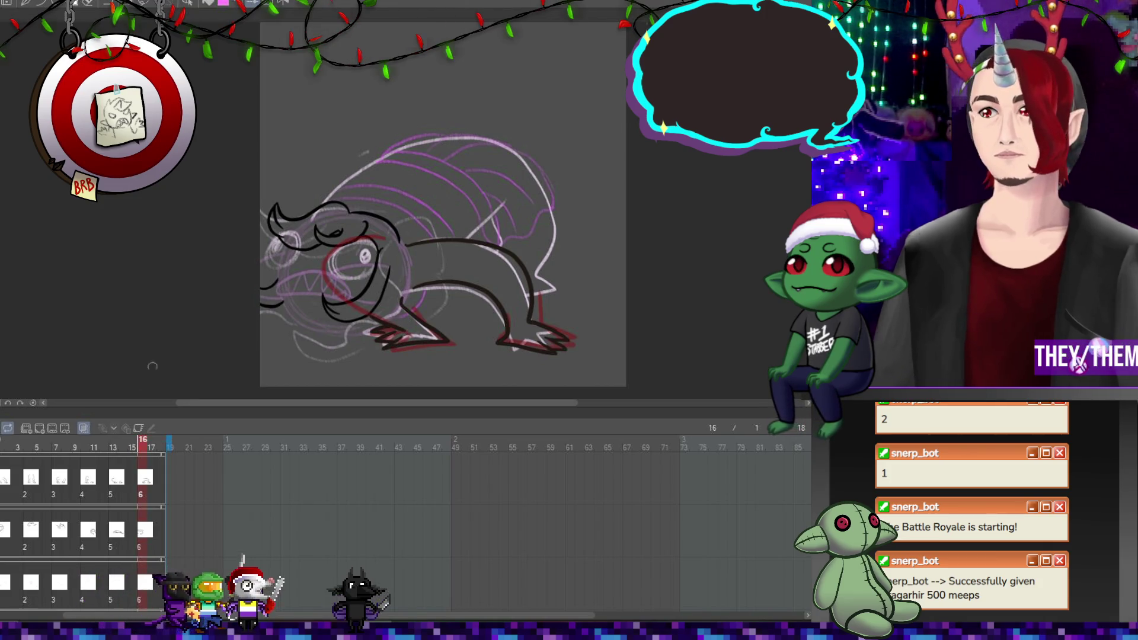
# Play the animation, stop it at frame 4, then move to the crouching pose at frame 10
pyautogui.press('Return')
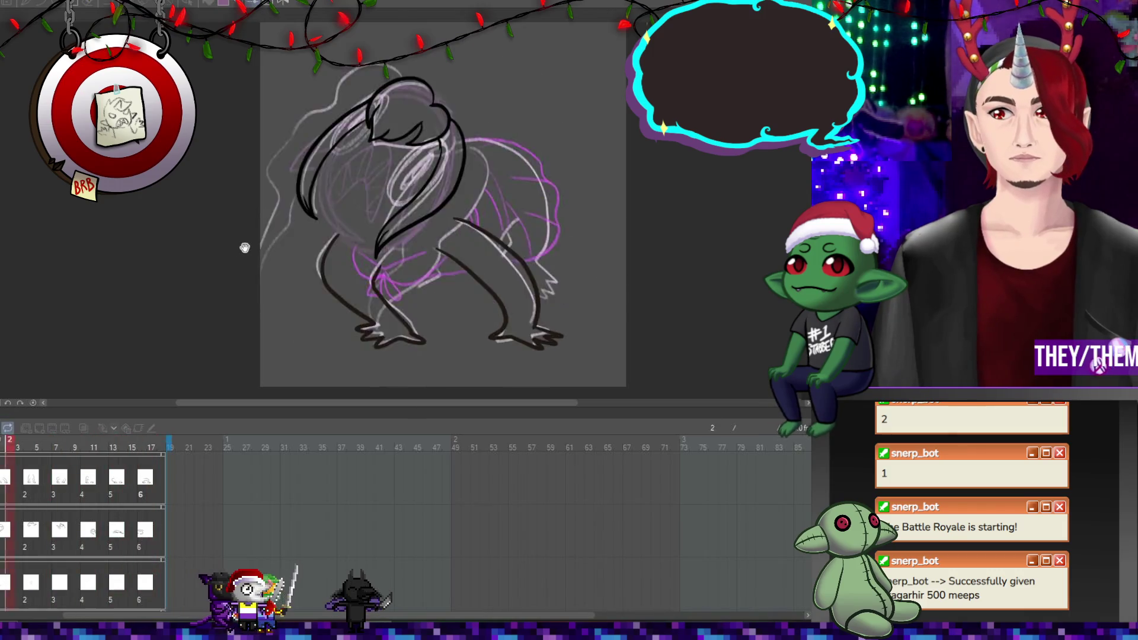
pyautogui.scroll(-2, 629, 272)
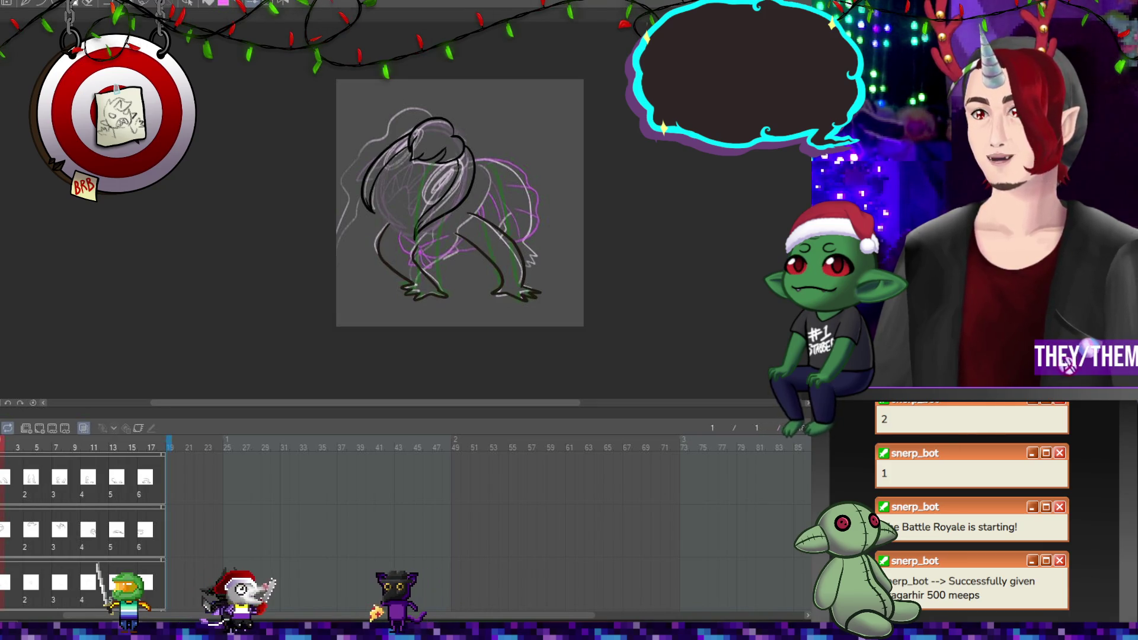
pyautogui.click(27, 478)
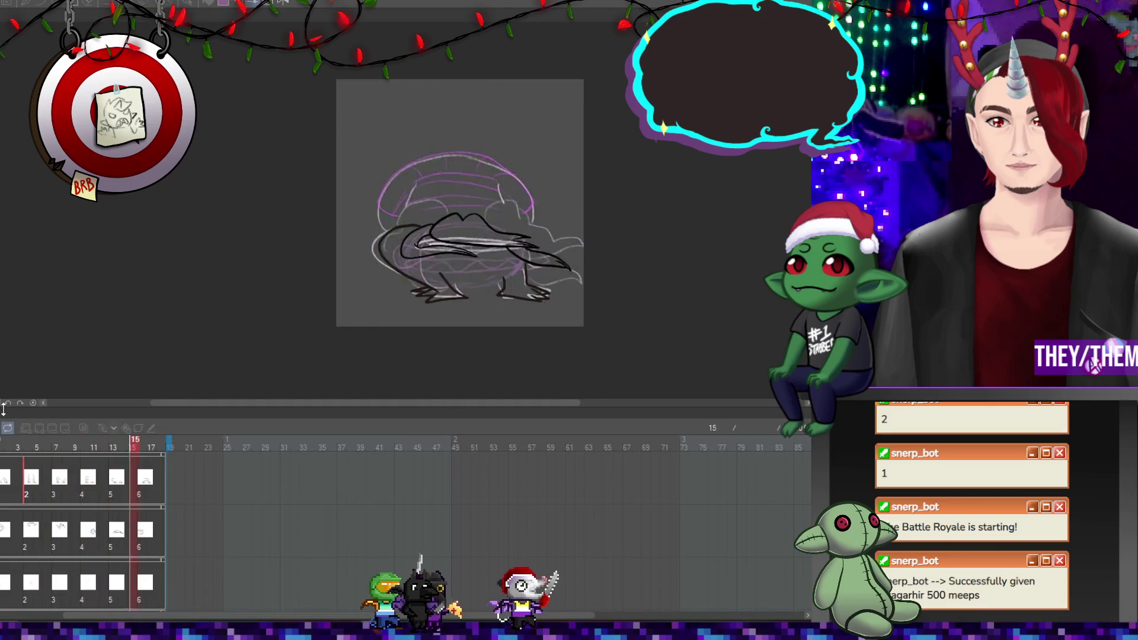
pyautogui.press('space')
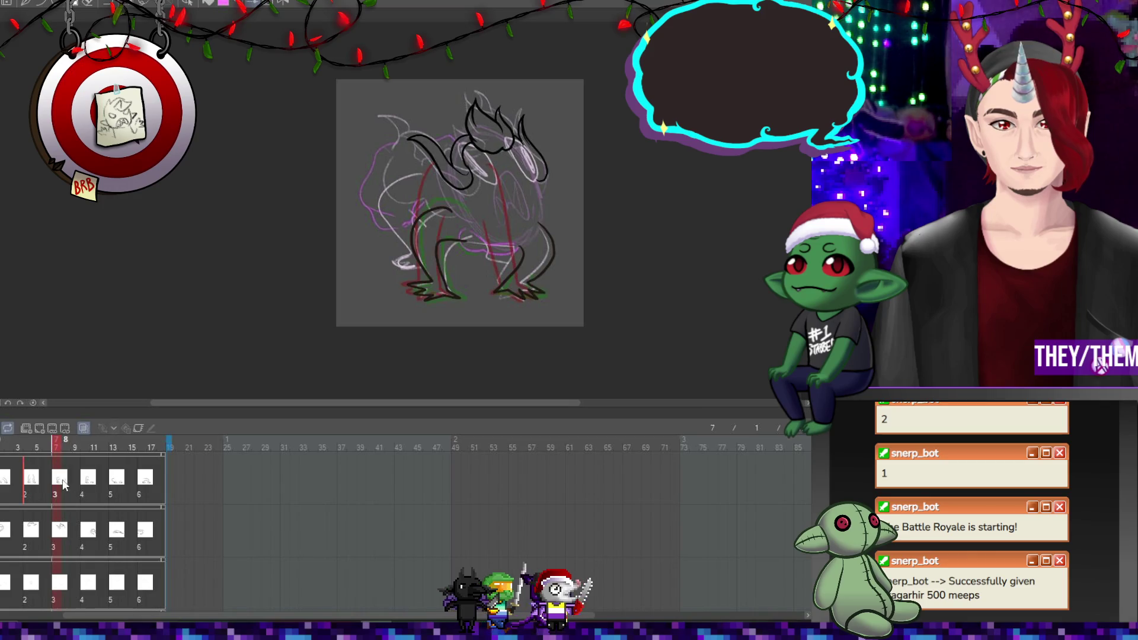
pyautogui.click(86, 484)
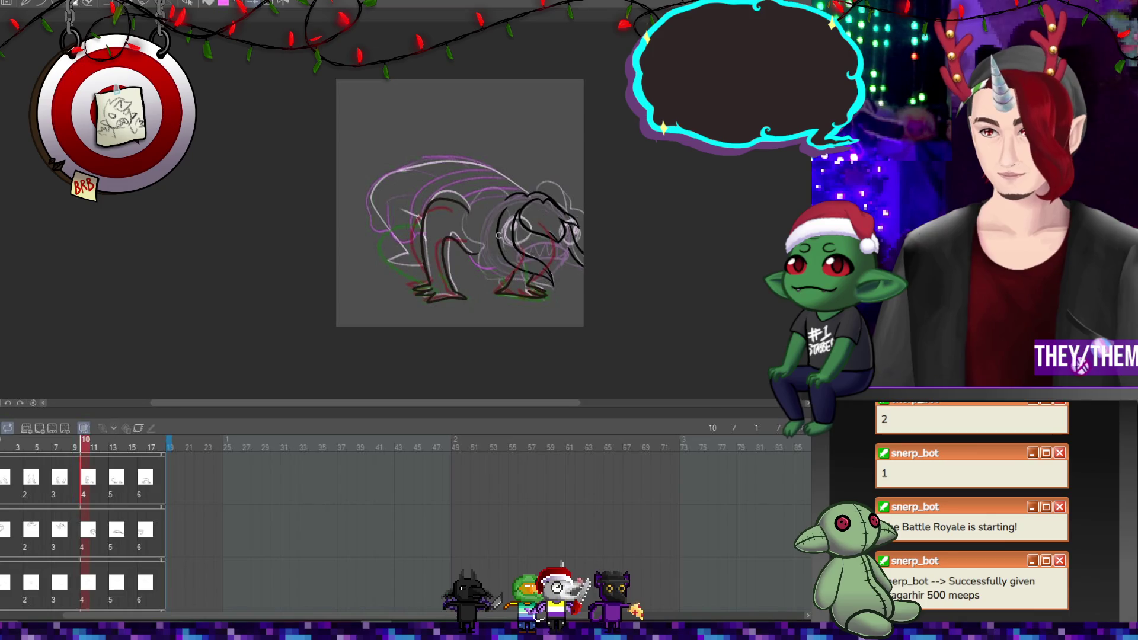
# On frame 1, ink the right hand outline, its lower edge and a short lower-leg line
pyautogui.scroll(1, 477, 196)
pyautogui.scroll(2, 477, 196)
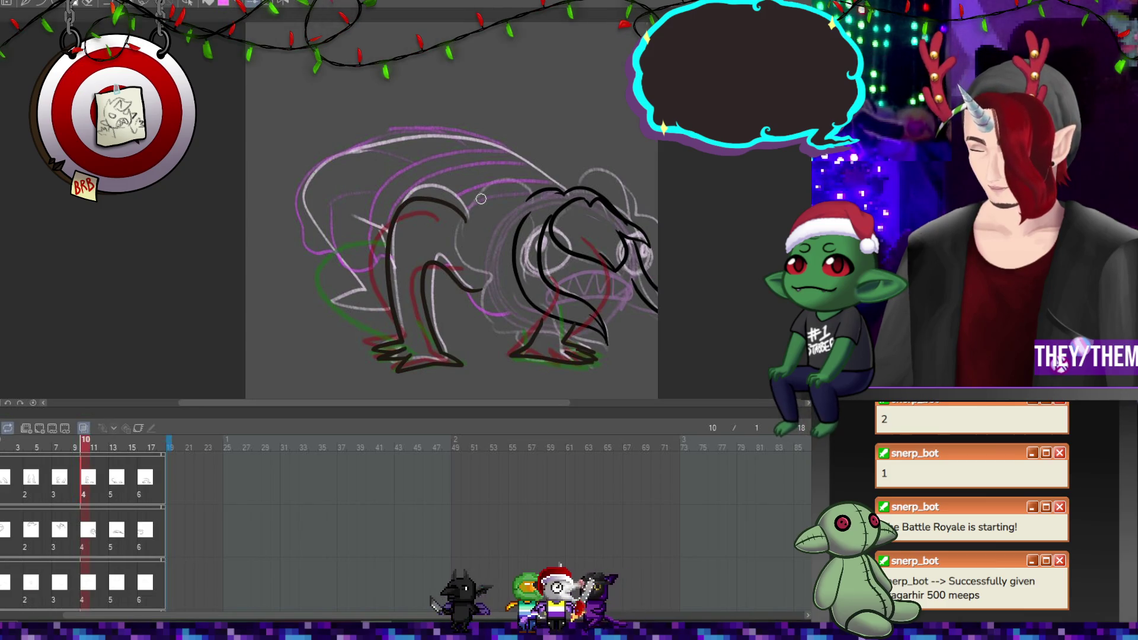
pyautogui.click(5, 483)
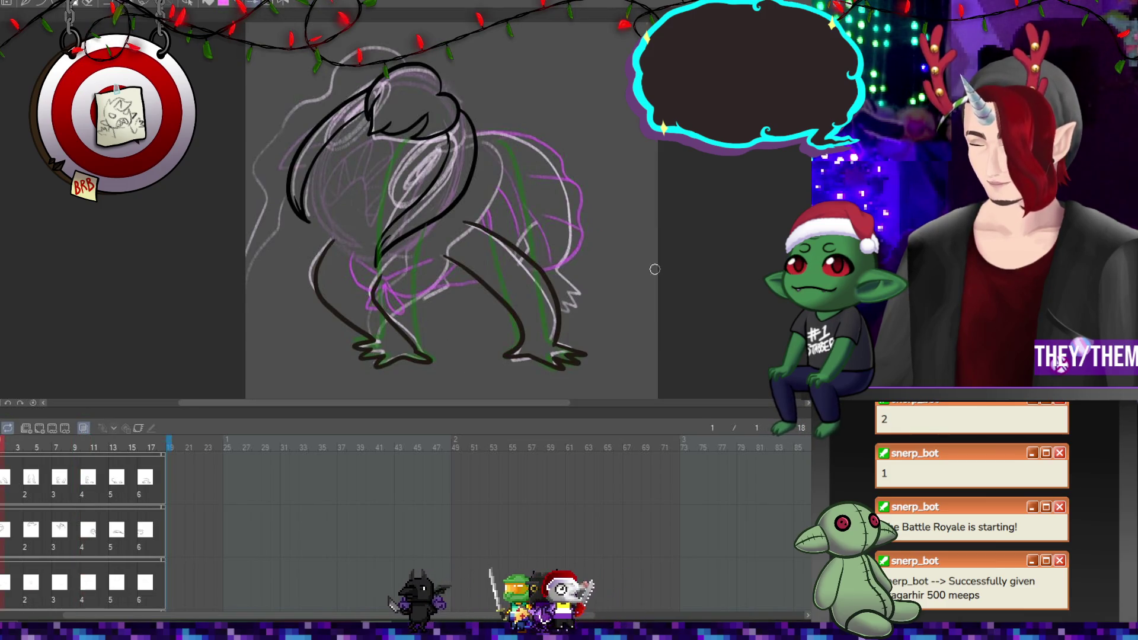
pyautogui.moveTo(579, 291); pyautogui.dragTo(566, 308)
pyautogui.moveTo(413, 301); pyautogui.dragTo(449, 290)
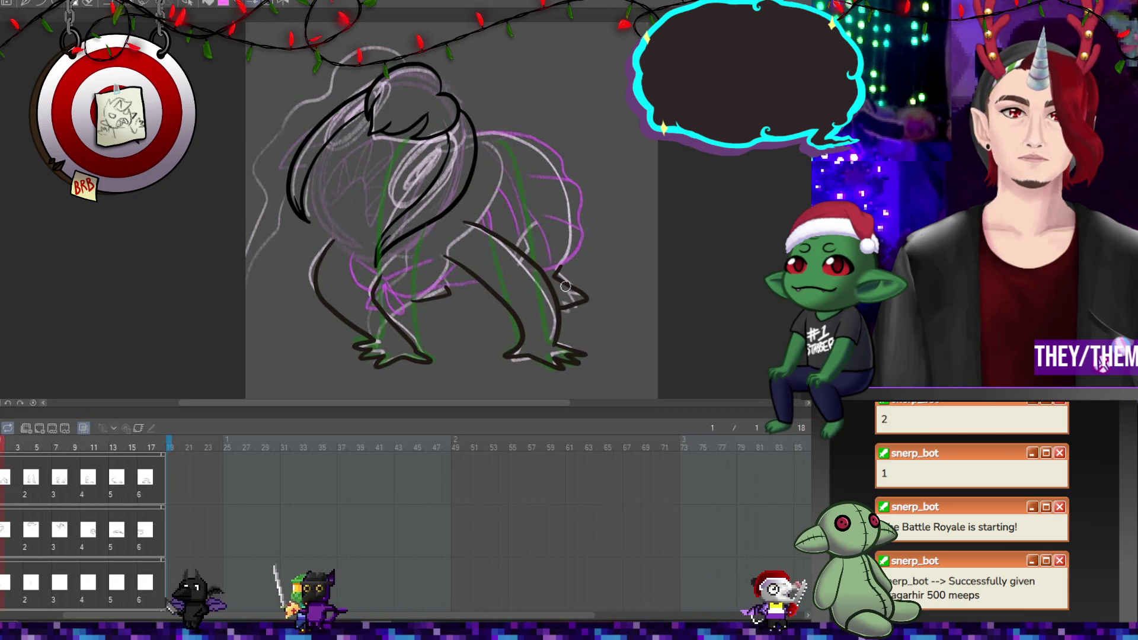
pyautogui.moveTo(560, 308); pyautogui.dragTo(587, 300)
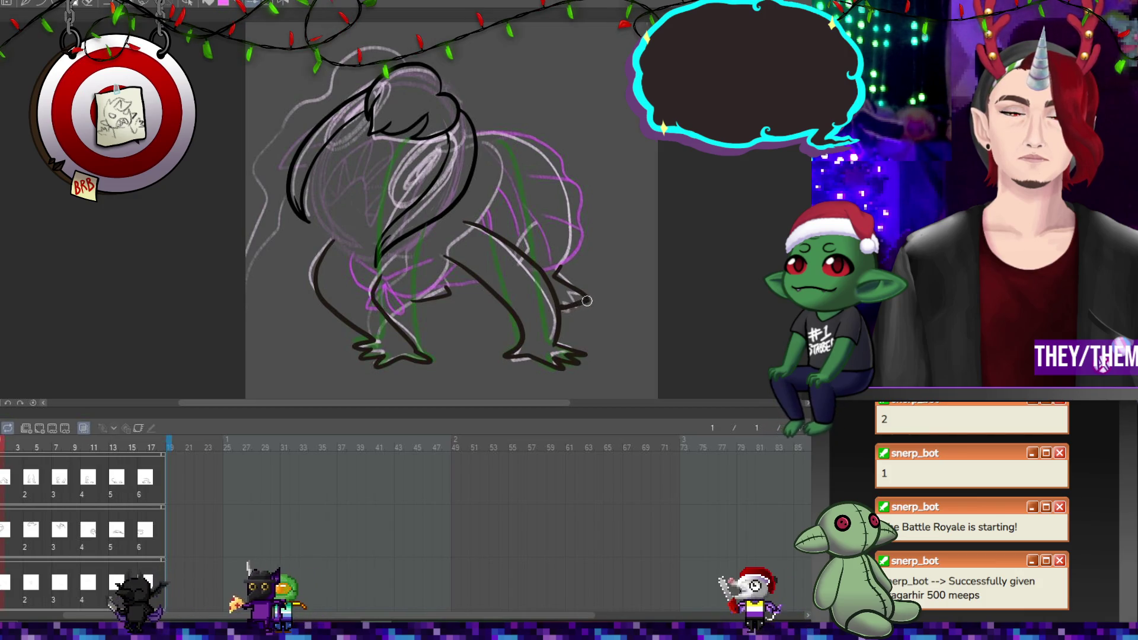
# Ink both arms on frame 4, then a stroke down frame 7's near front leg
pyautogui.click(29, 481)
pyautogui.moveTo(338, 210)
pyautogui.mouseDown()
pyautogui.moveTo(323, 264)
pyautogui.moveTo(368, 291)
pyautogui.moveTo(376, 311)
pyautogui.mouseUp()
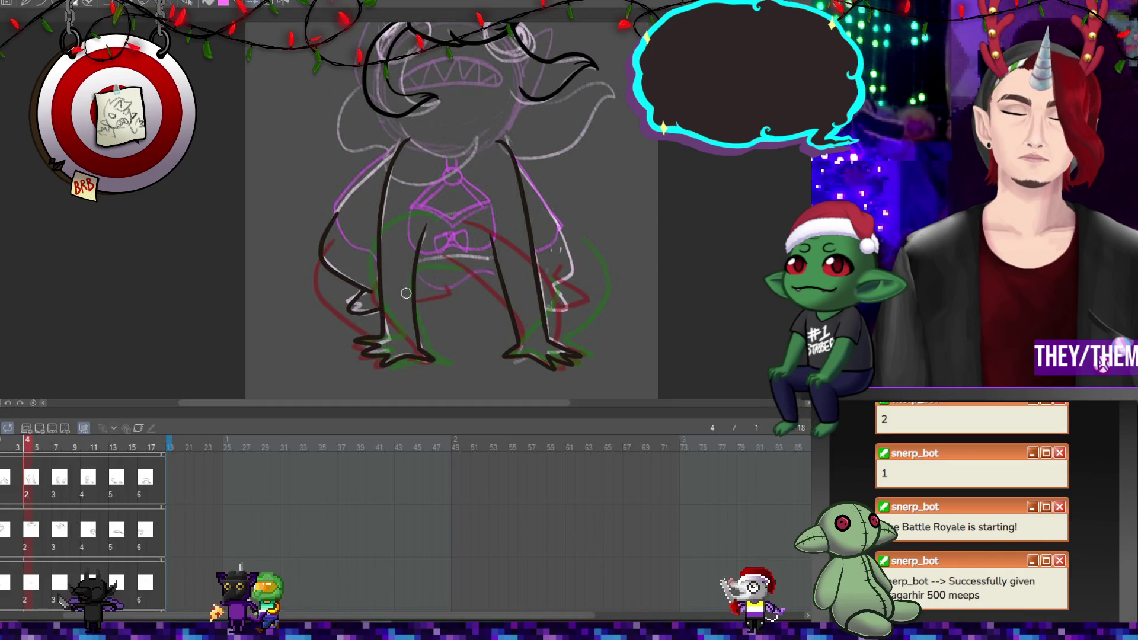
pyautogui.moveTo(557, 225)
pyautogui.mouseDown()
pyautogui.moveTo(572, 265)
pyautogui.moveTo(541, 309)
pyautogui.mouseUp()
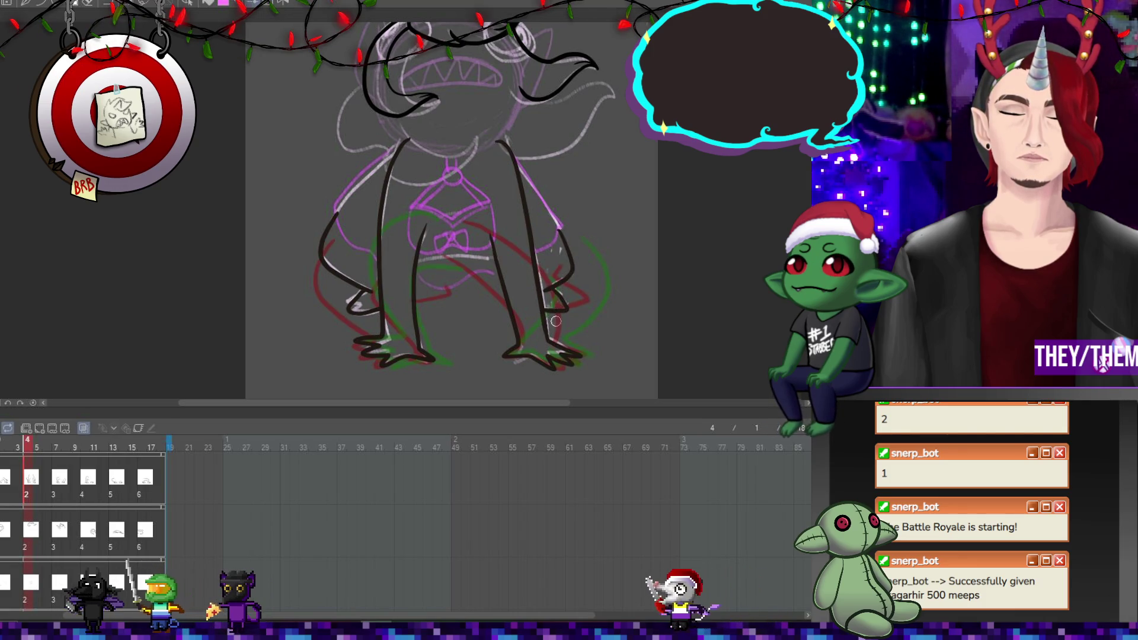
pyautogui.click(55, 482)
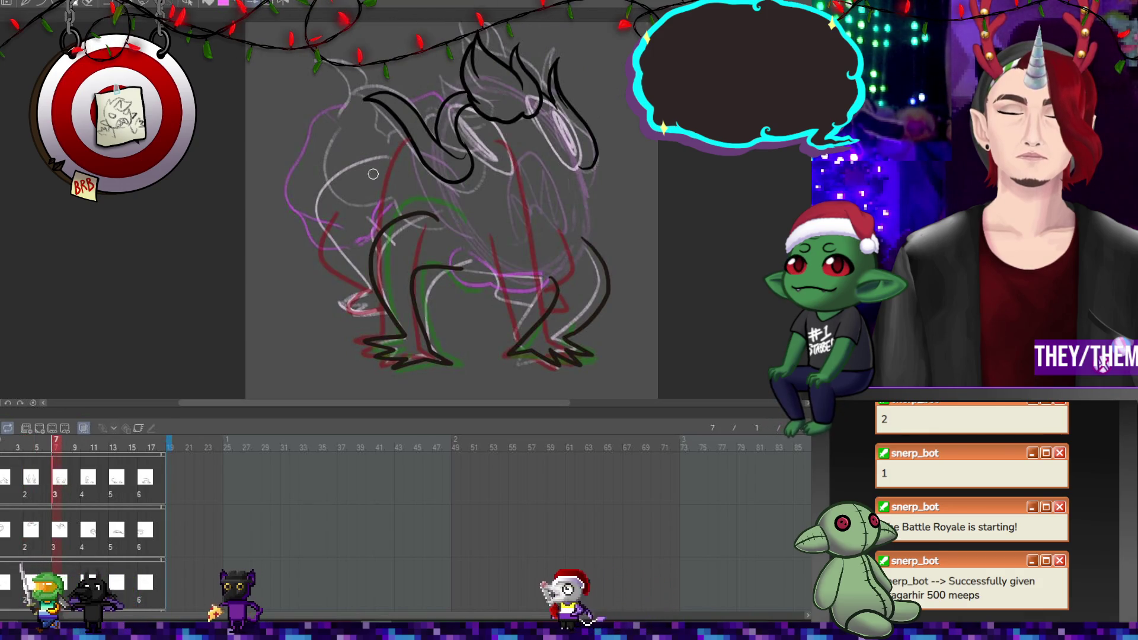
pyautogui.moveTo(331, 242); pyautogui.dragTo(388, 315)
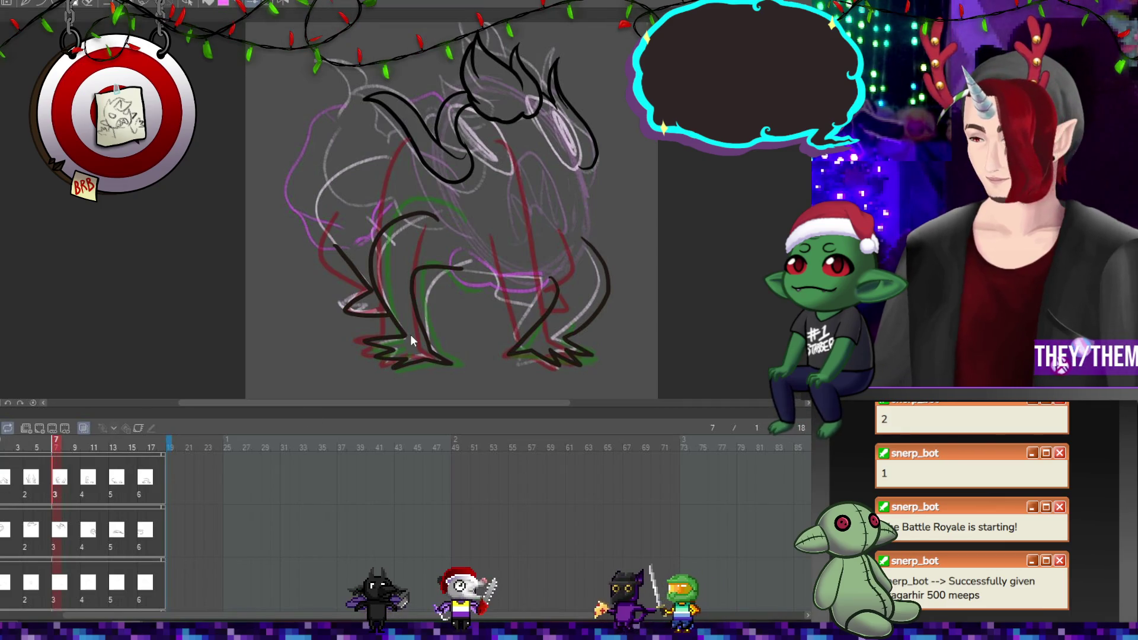
# With the pen, extend frame 10's leg line down and back
pyautogui.press('p')
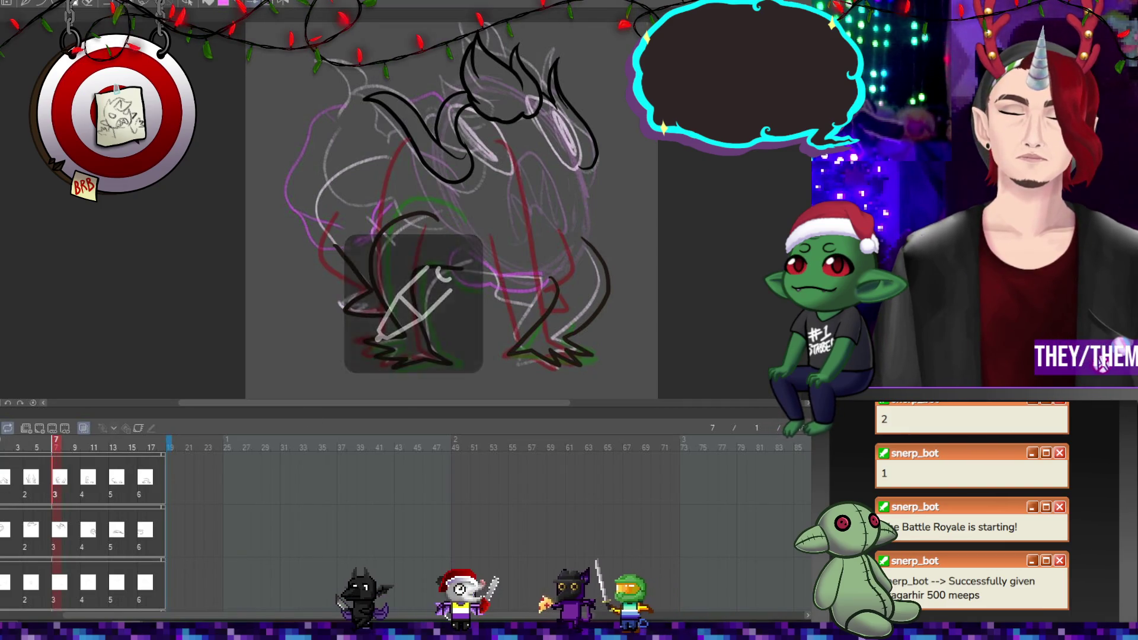
pyautogui.press('p')
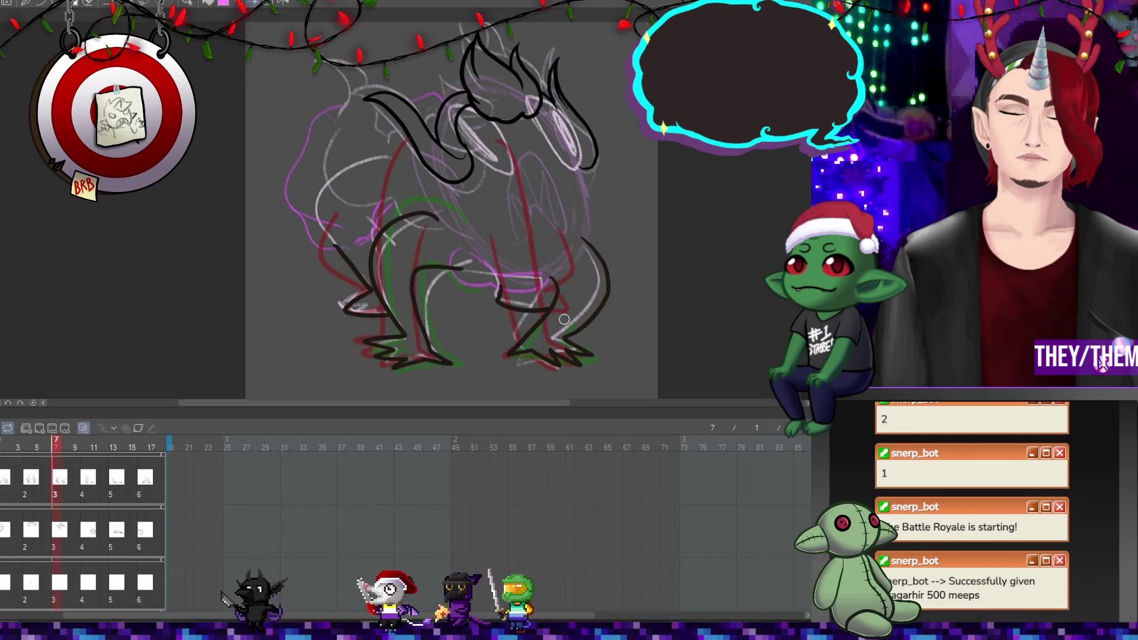
pyautogui.click(87, 479)
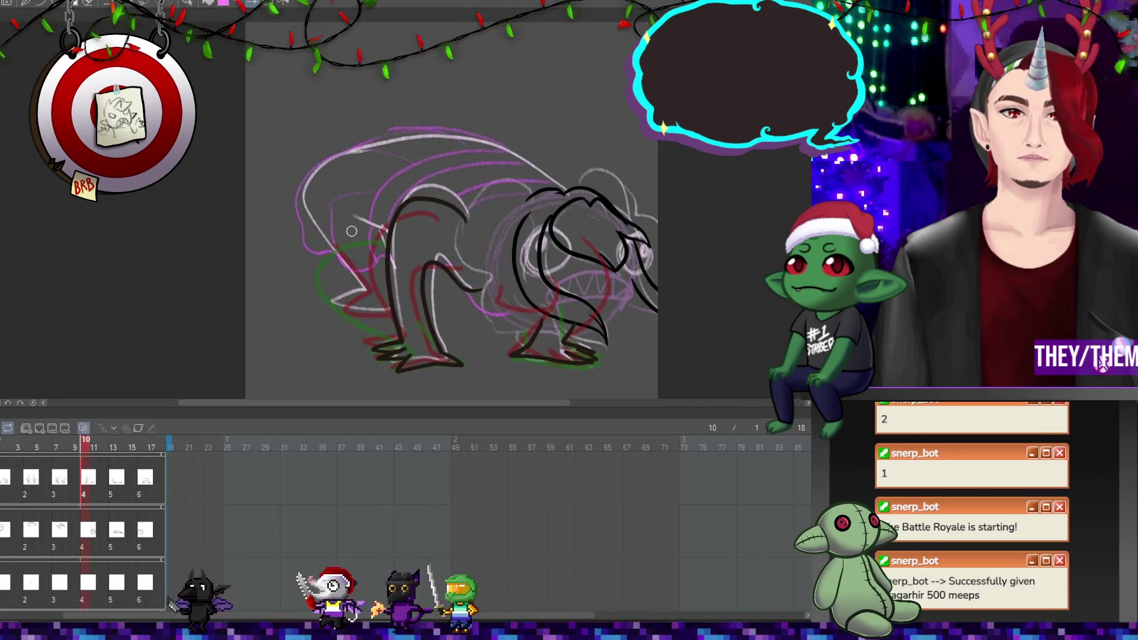
pyautogui.moveTo(355, 279); pyautogui.dragTo(345, 306)
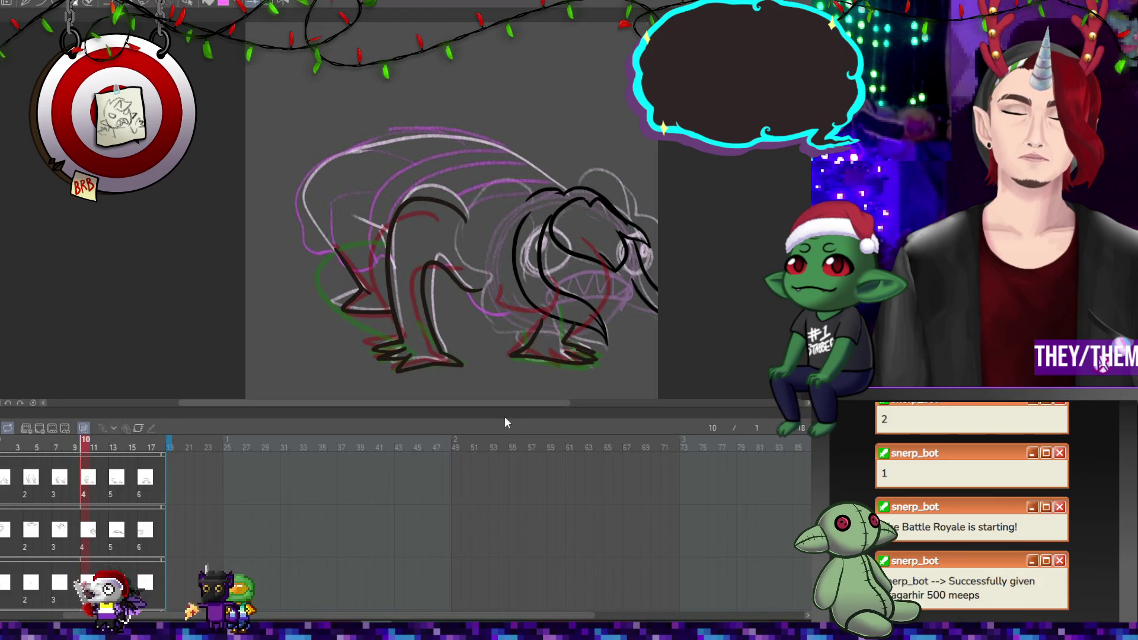
# Ink a line down the creature's right side on frame 16, play back, then go to frame 17
pyautogui.click(117, 535)
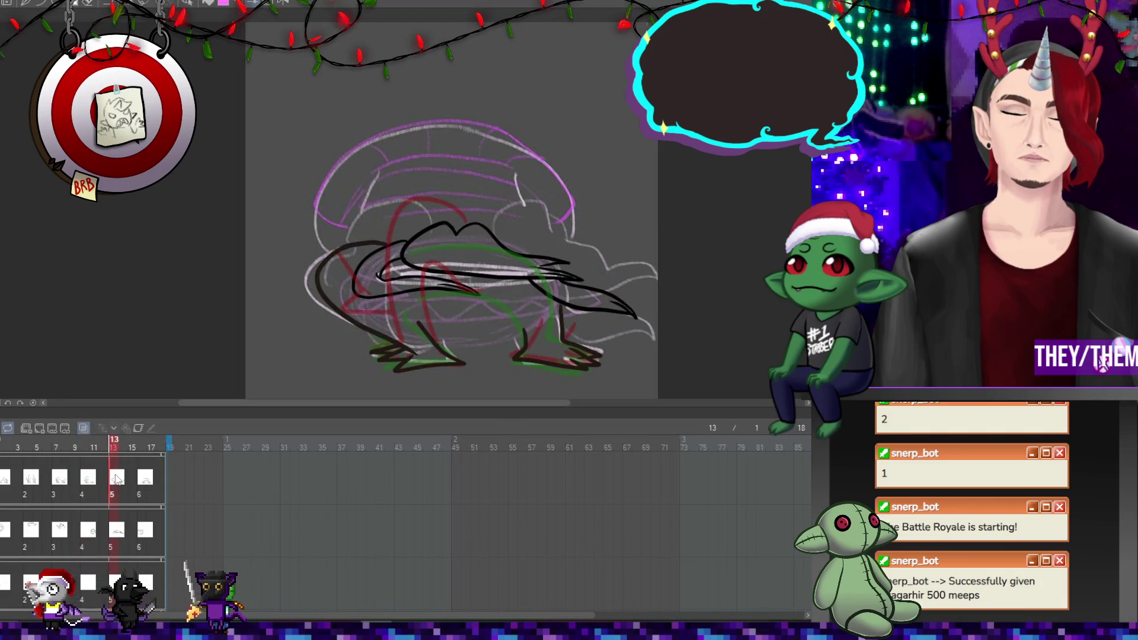
pyautogui.click(143, 478)
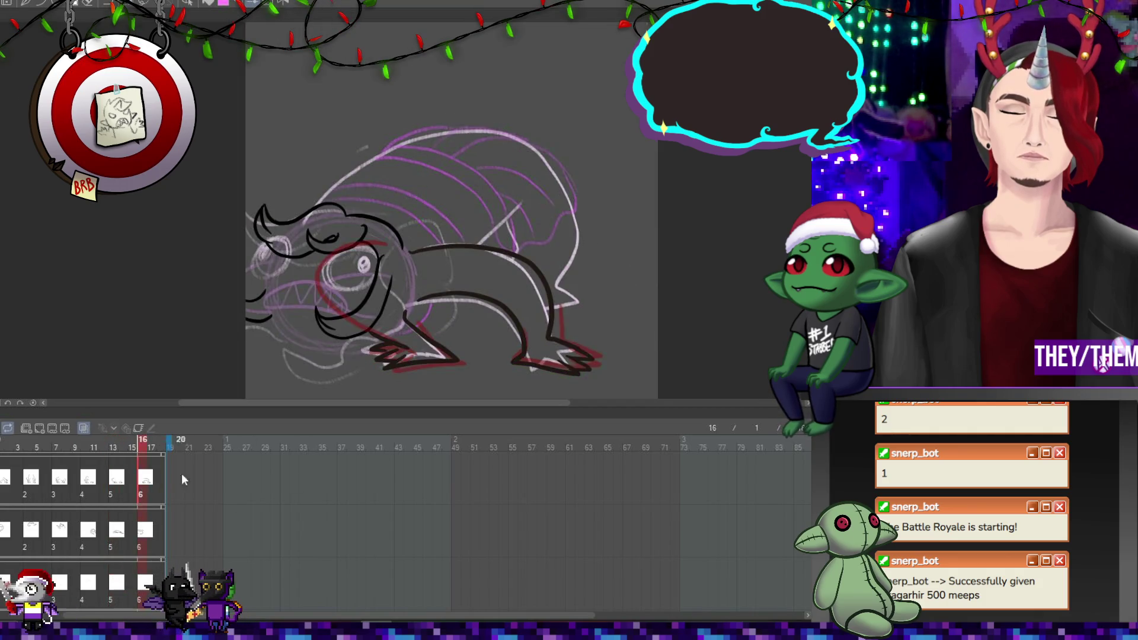
pyautogui.moveTo(570, 211)
pyautogui.mouseDown()
pyautogui.moveTo(579, 247)
pyautogui.moveTo(558, 288)
pyautogui.moveTo(577, 300)
pyautogui.mouseUp()
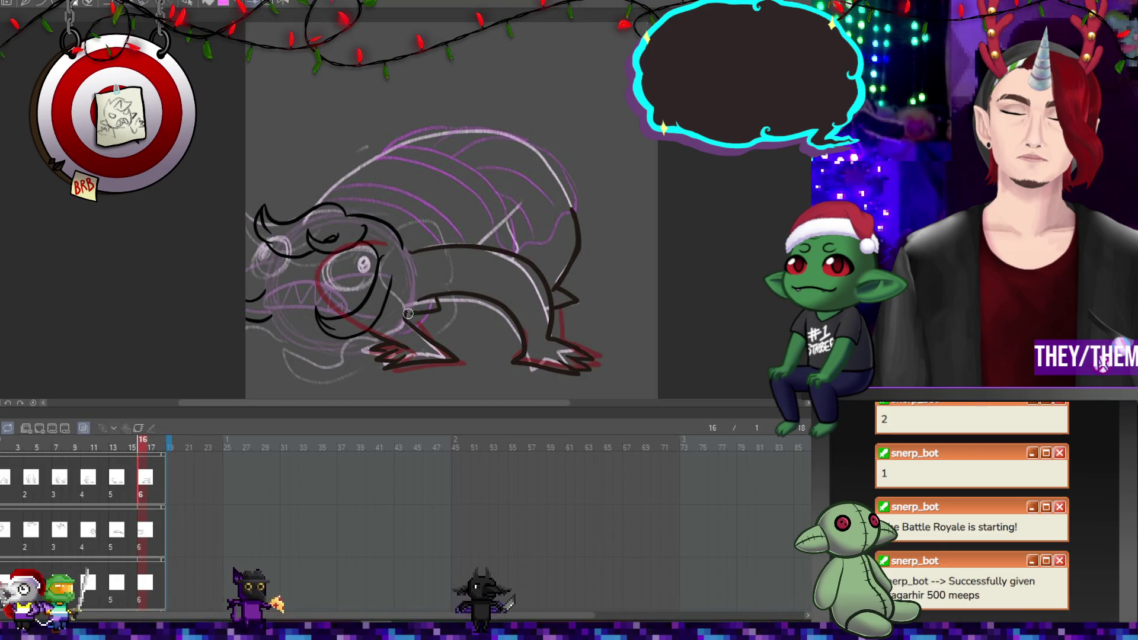
pyautogui.press('space')
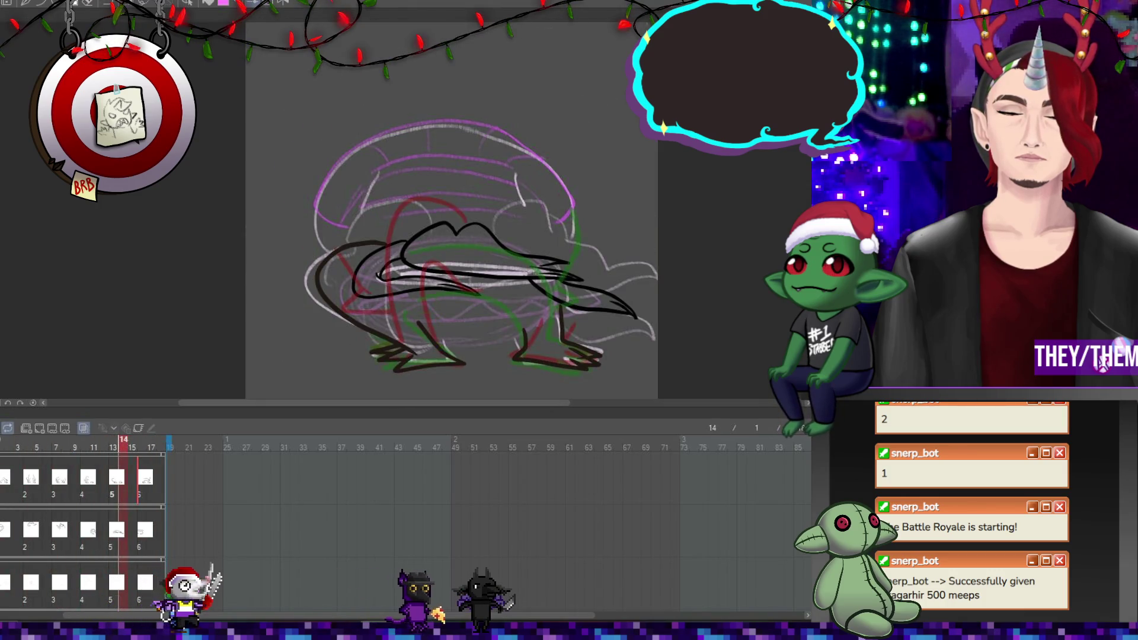
pyautogui.click(150, 504)
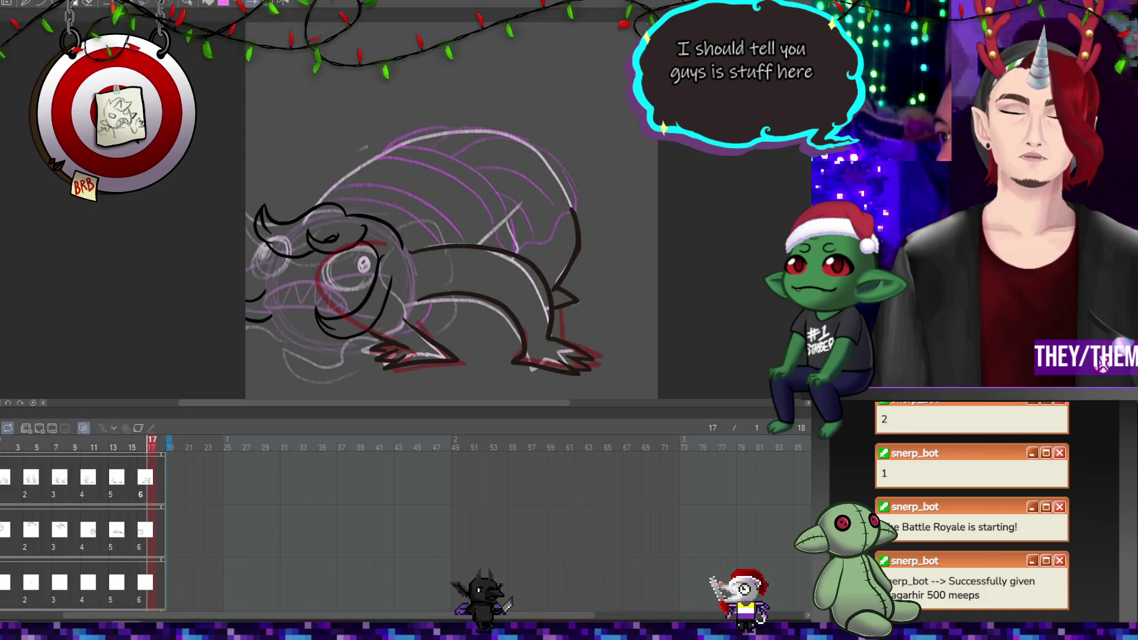
pyautogui.hotkey('alt', 'Tab')
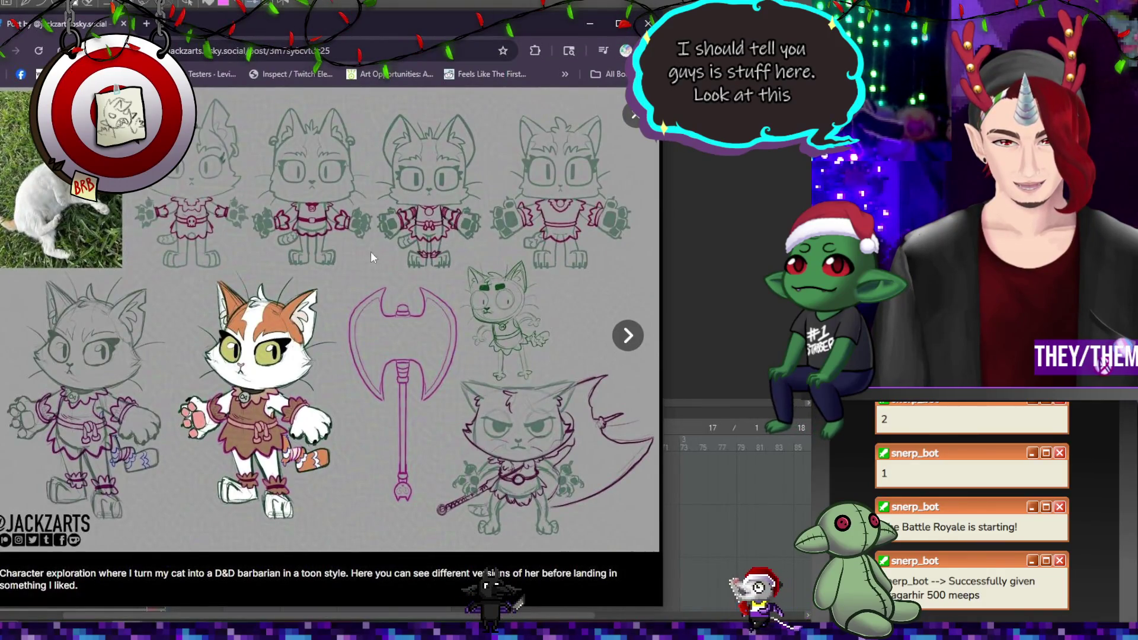
pyautogui.click(630, 338)
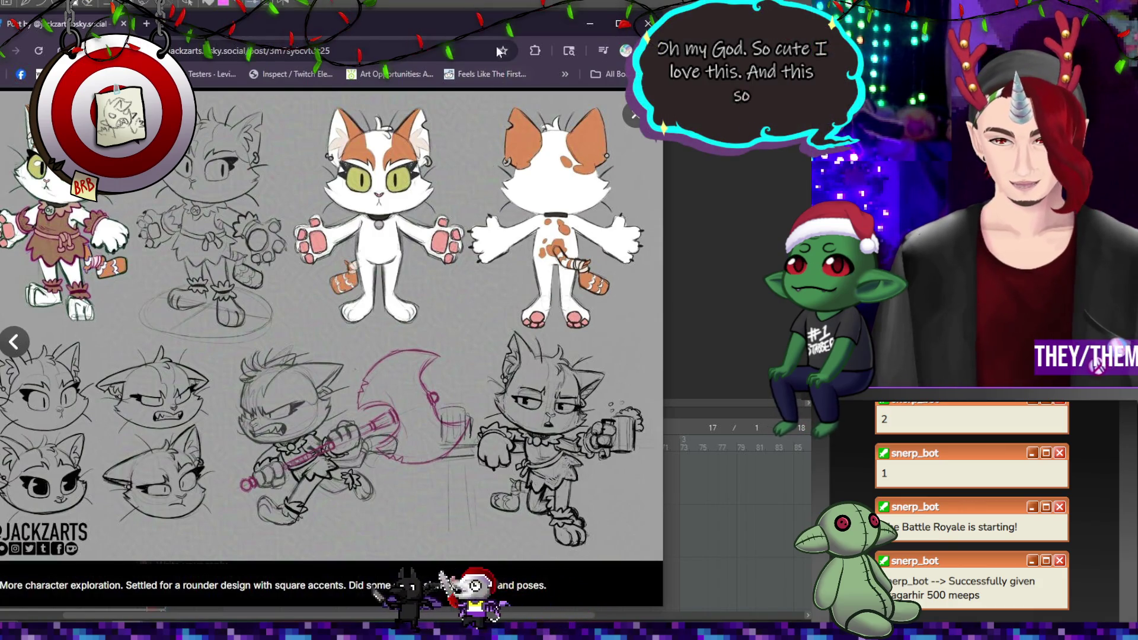
pyautogui.moveTo(488, 21); pyautogui.dragTo(527, 20)
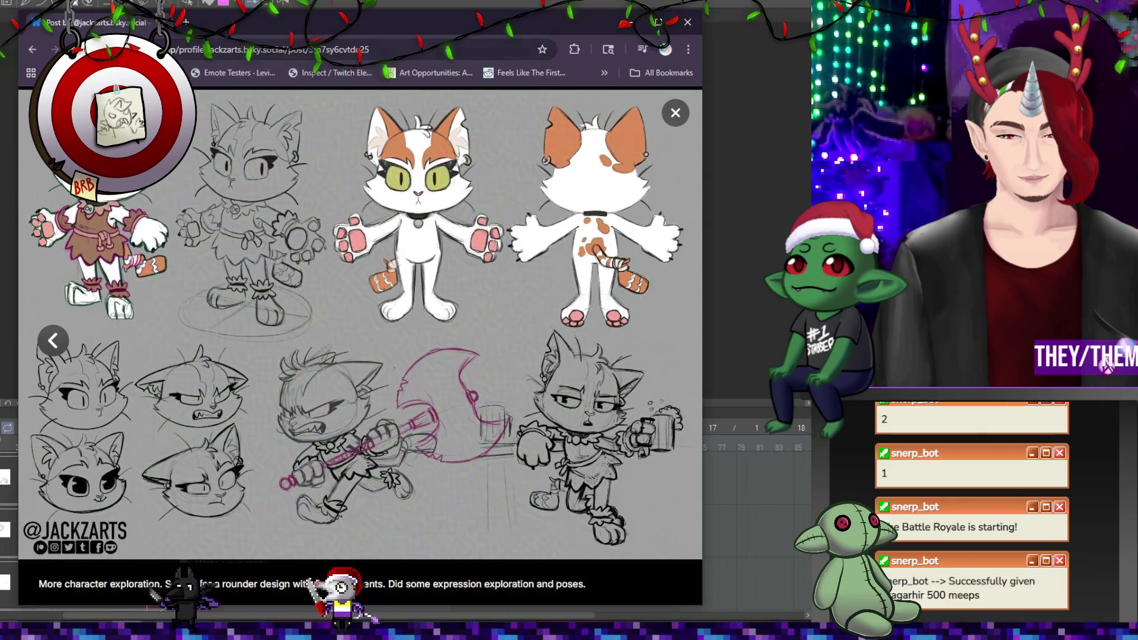
pyautogui.moveTo(120, 29)
pyautogui.mouseDown()
pyautogui.moveTo(156, 36)
pyautogui.moveTo(0, 36)
pyautogui.mouseUp()
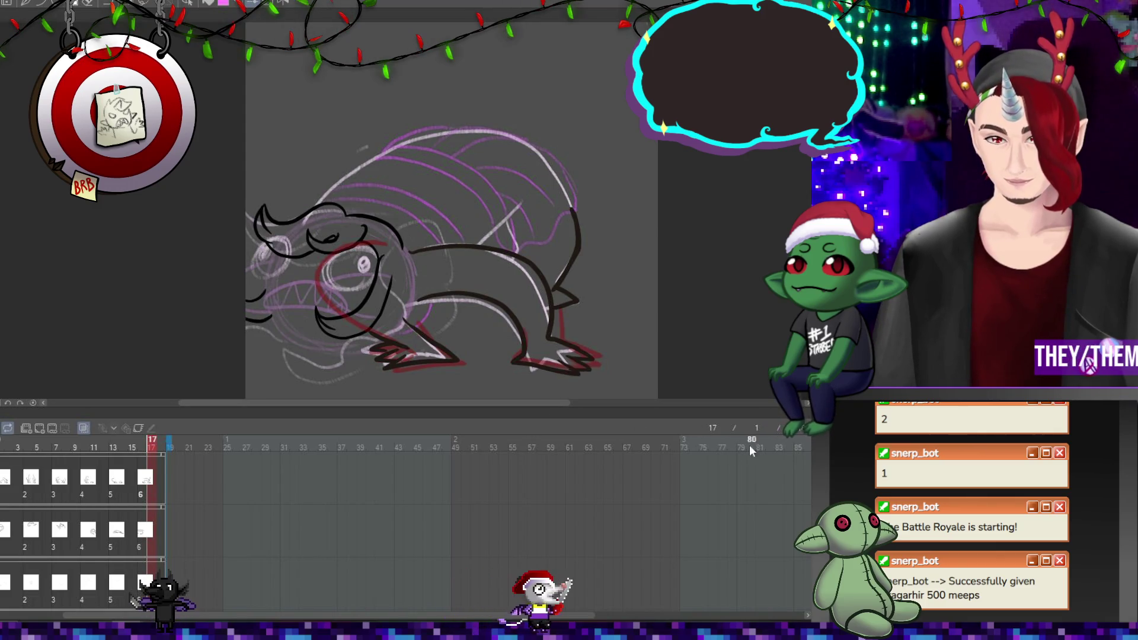
# Play the turnaround animation with Space to preview the inked frames
pyautogui.press('space')
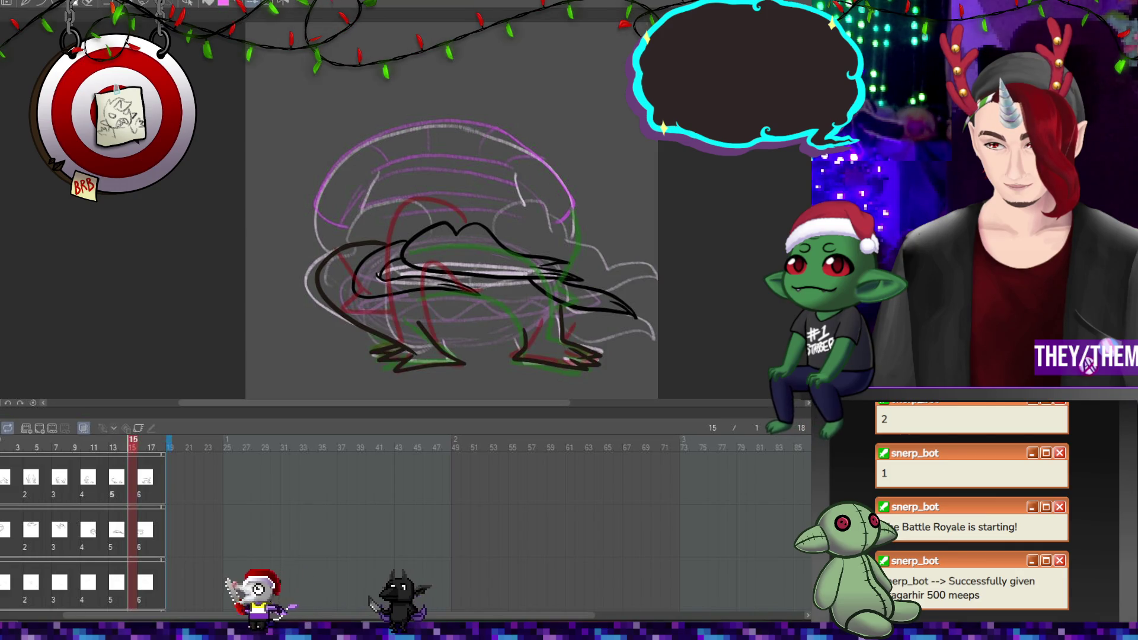
# Hide onion skin, add a new cel at frame 1, and ink lines down the face and beside the chin
pyautogui.click(23, 429)
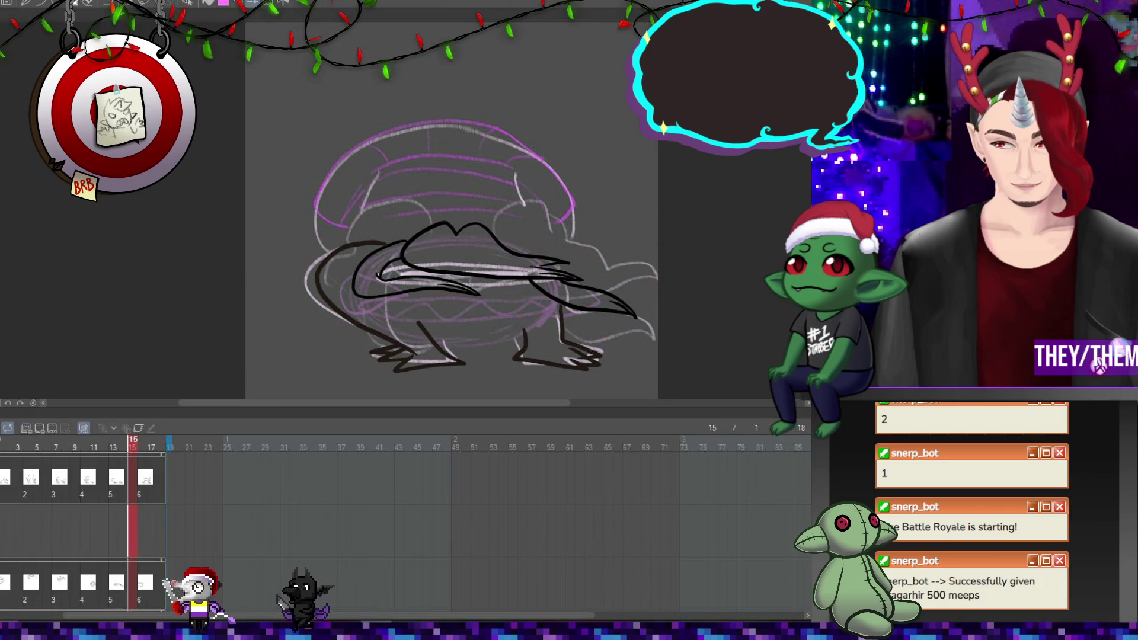
pyautogui.click(4, 446)
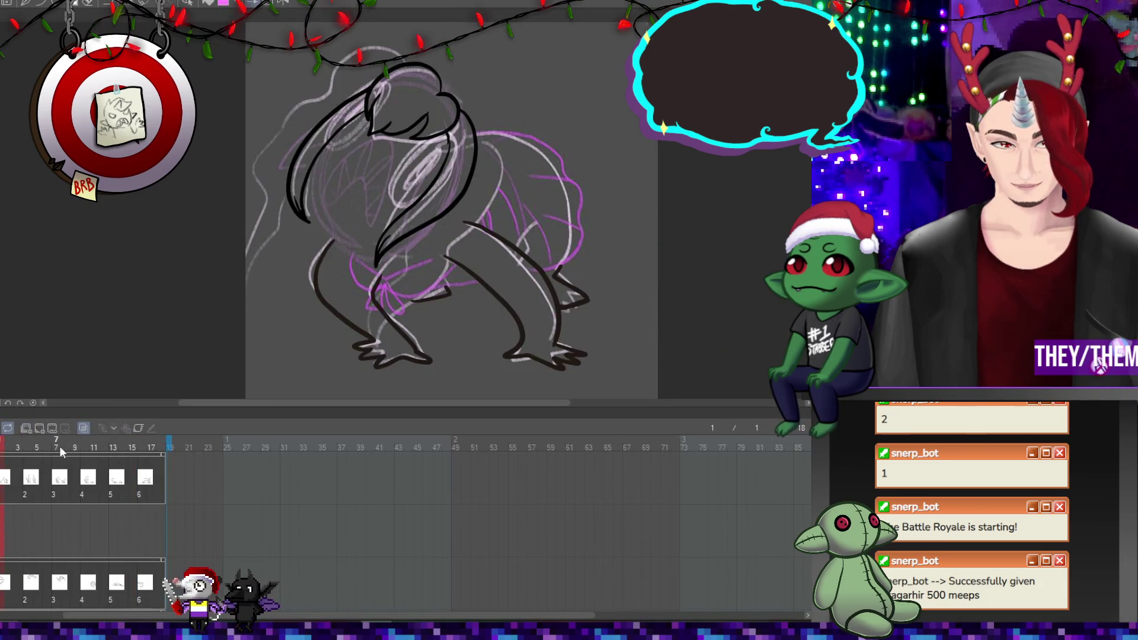
pyautogui.click(38, 428)
pyautogui.scroll(1, 351, 95)
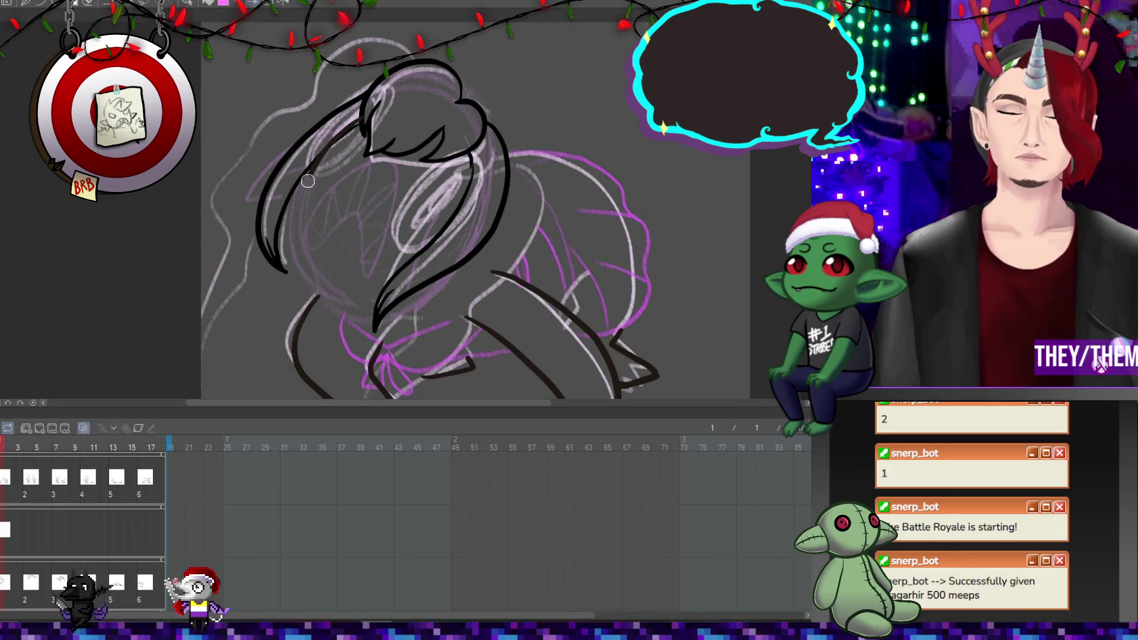
pyautogui.moveTo(299, 254); pyautogui.dragTo(338, 309)
pyautogui.moveTo(416, 305); pyautogui.dragTo(482, 252)
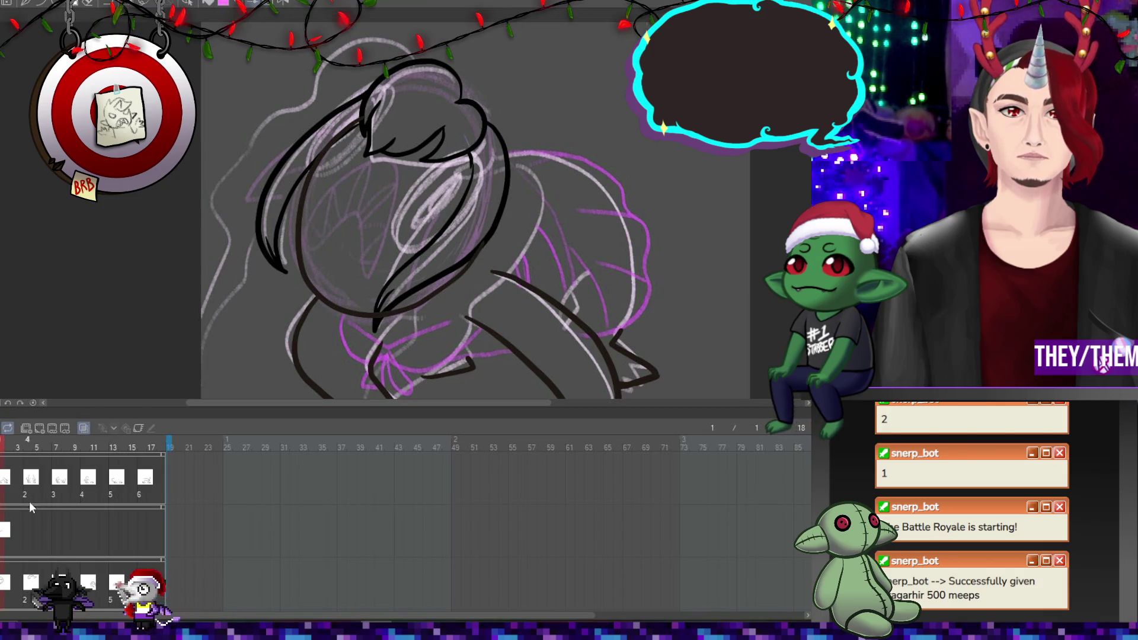
pyautogui.scroll(-1, 30, 501)
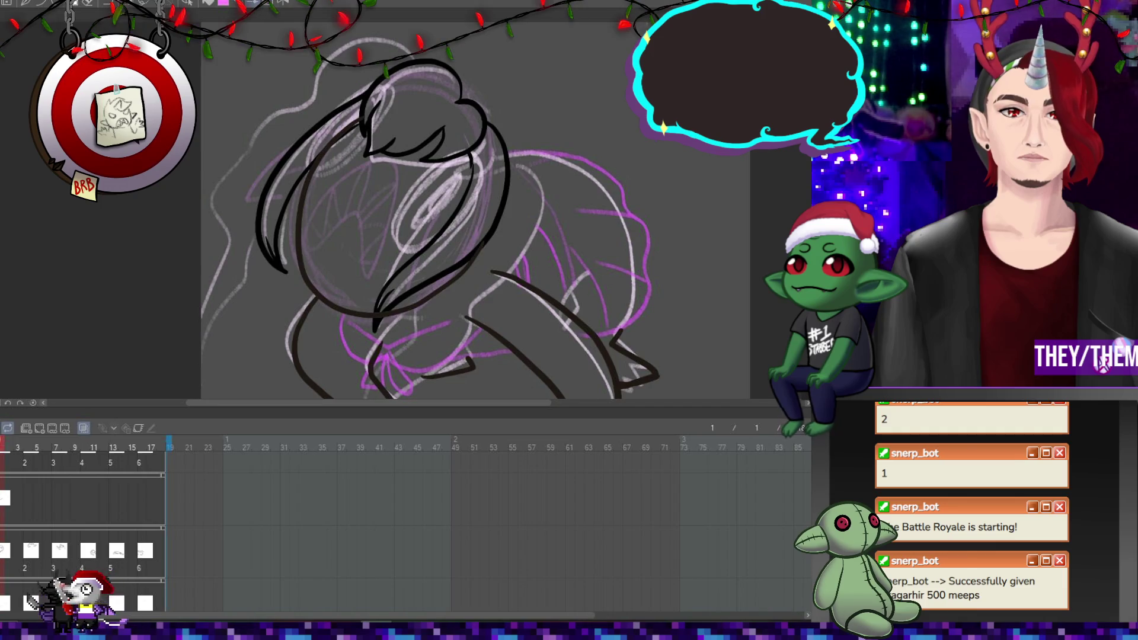
pyautogui.scroll(1, 3, 554)
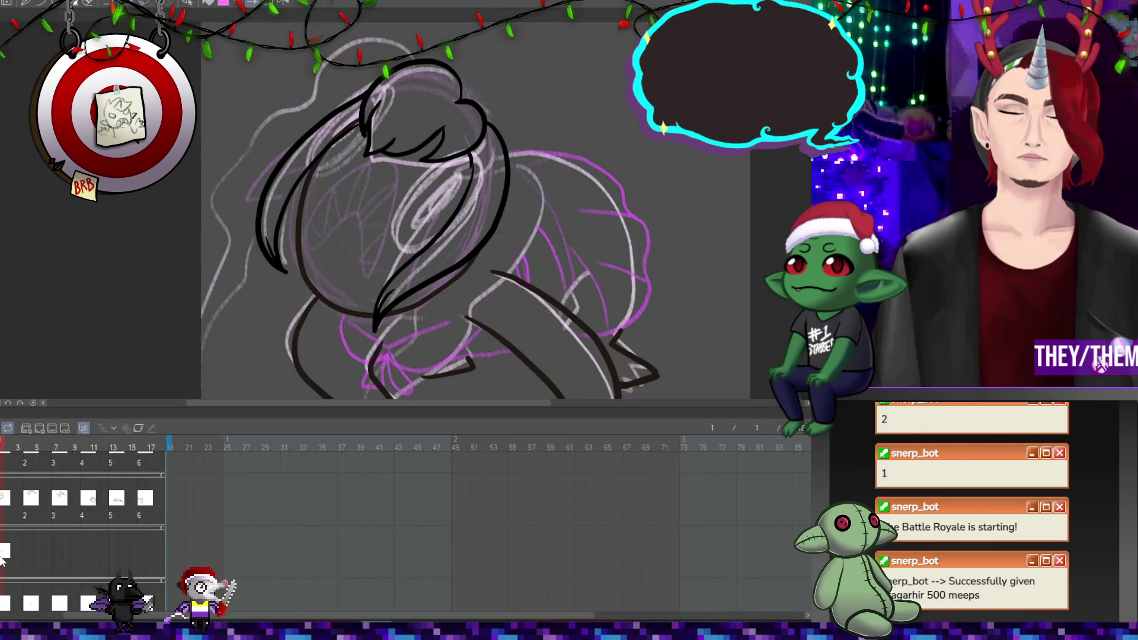
# Add a new cel at frame 4 and ink the head's right side and chin curve, redrawing once
pyautogui.click(28, 563)
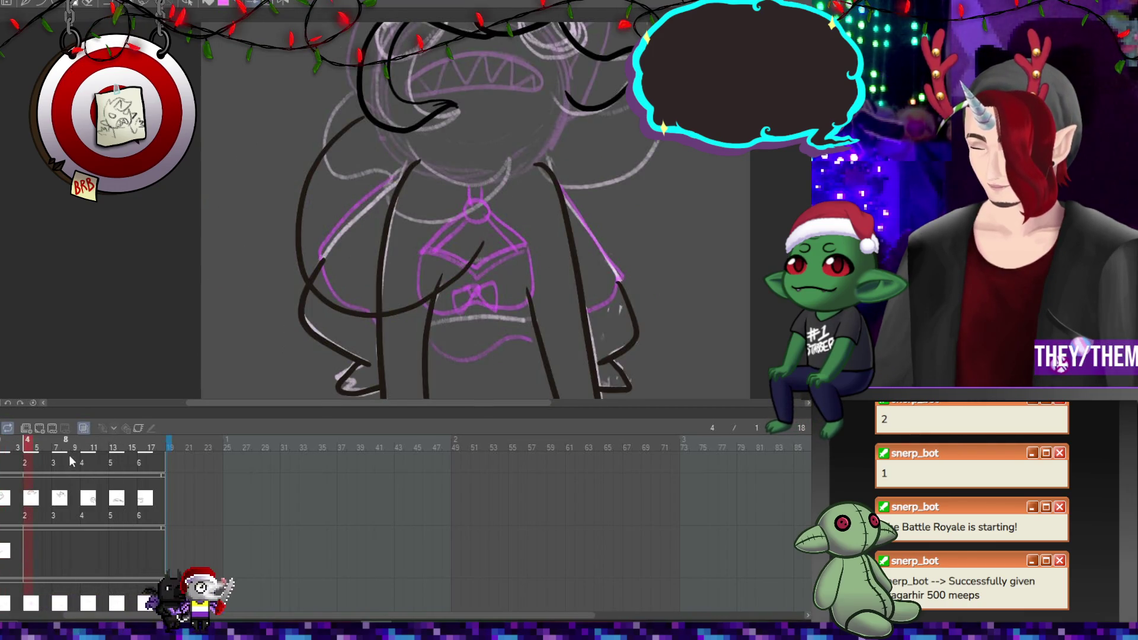
pyautogui.click(40, 428)
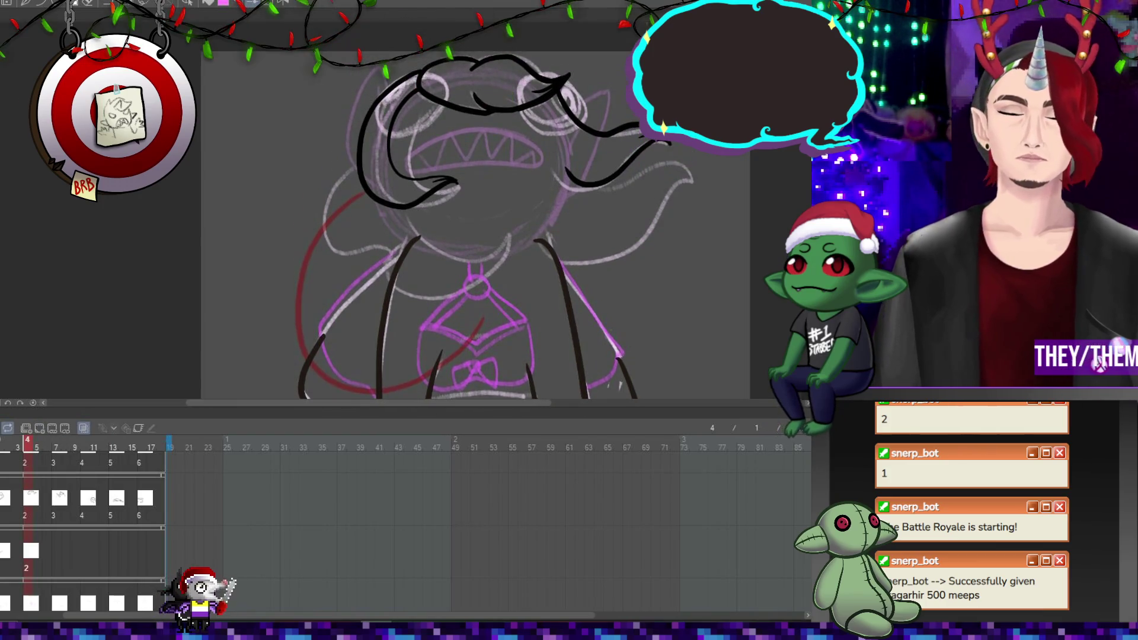
pyautogui.moveTo(555, 121)
pyautogui.mouseDown()
pyautogui.moveTo(568, 189)
pyautogui.moveTo(514, 249)
pyautogui.moveTo(403, 237)
pyautogui.mouseUp()
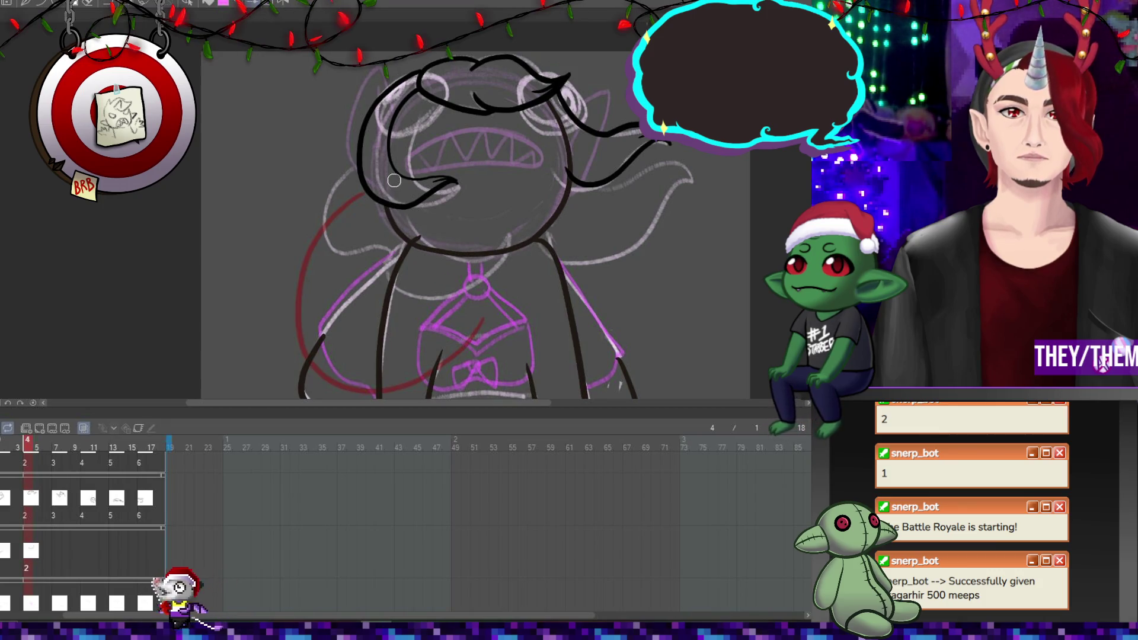
pyautogui.hotkey('ctrl', 'z')
pyautogui.hotkey('ctrl', 'z')
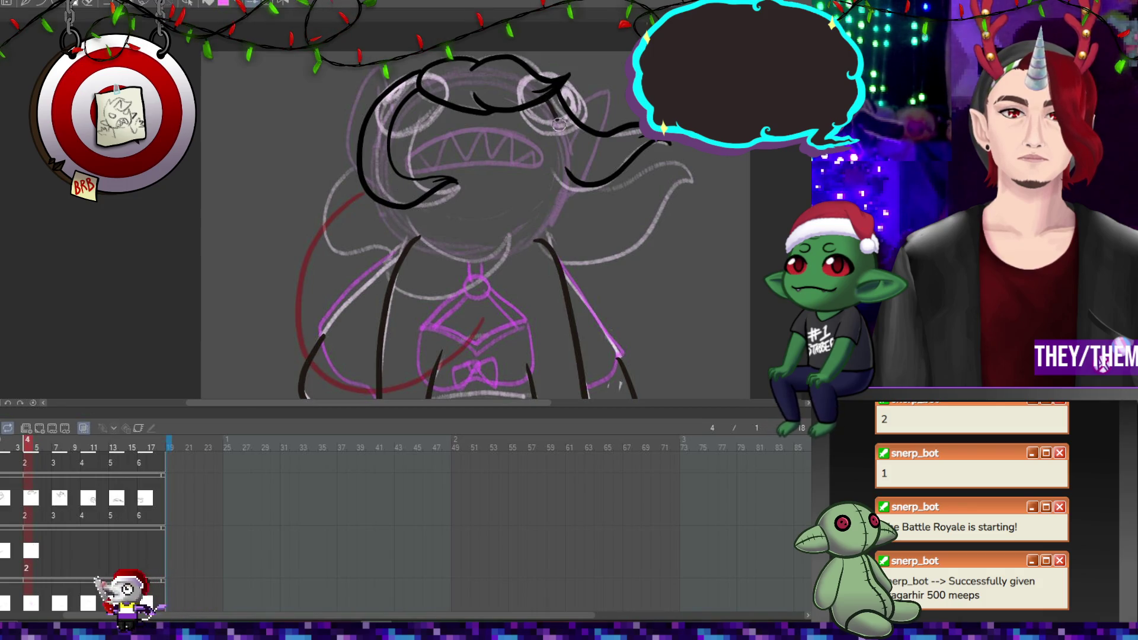
pyautogui.moveTo(566, 181)
pyautogui.mouseDown()
pyautogui.moveTo(534, 222)
pyautogui.moveTo(472, 243)
pyautogui.moveTo(422, 235)
pyautogui.mouseUp()
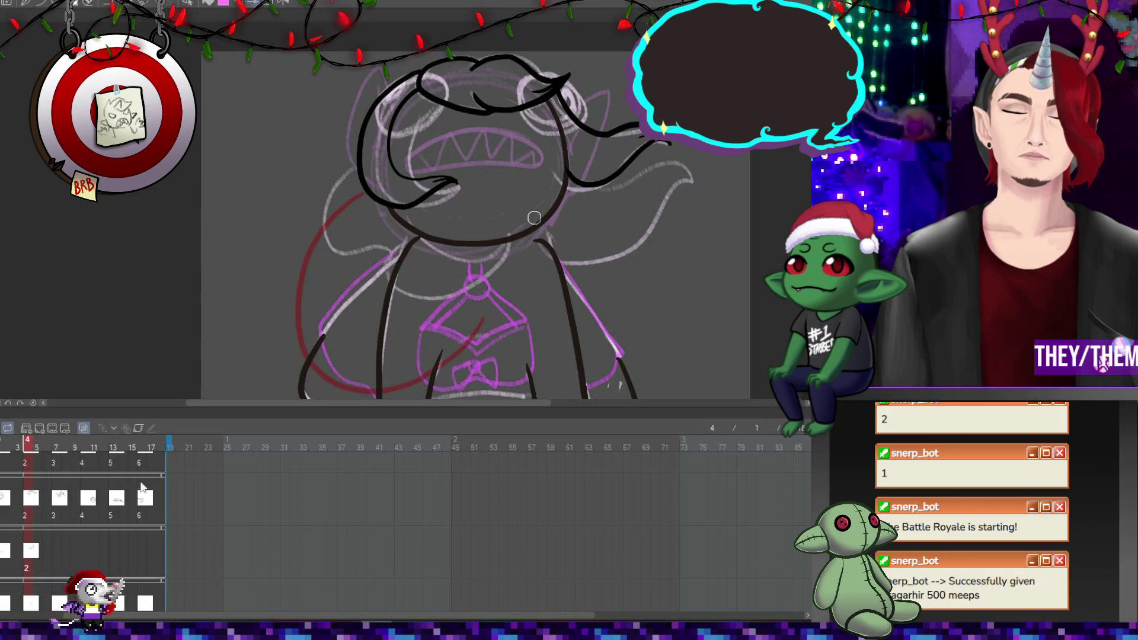
# Ink frame 7's right leg and belly curve, then add a new empty cel
pyautogui.click(57, 499)
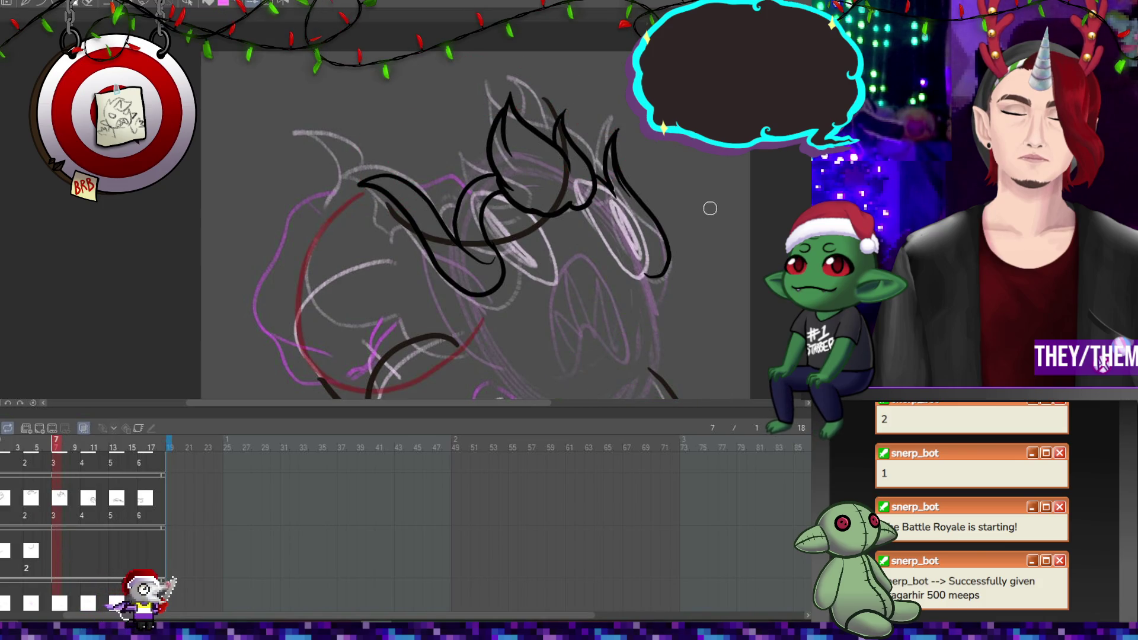
pyautogui.scroll(-5, 744, 227)
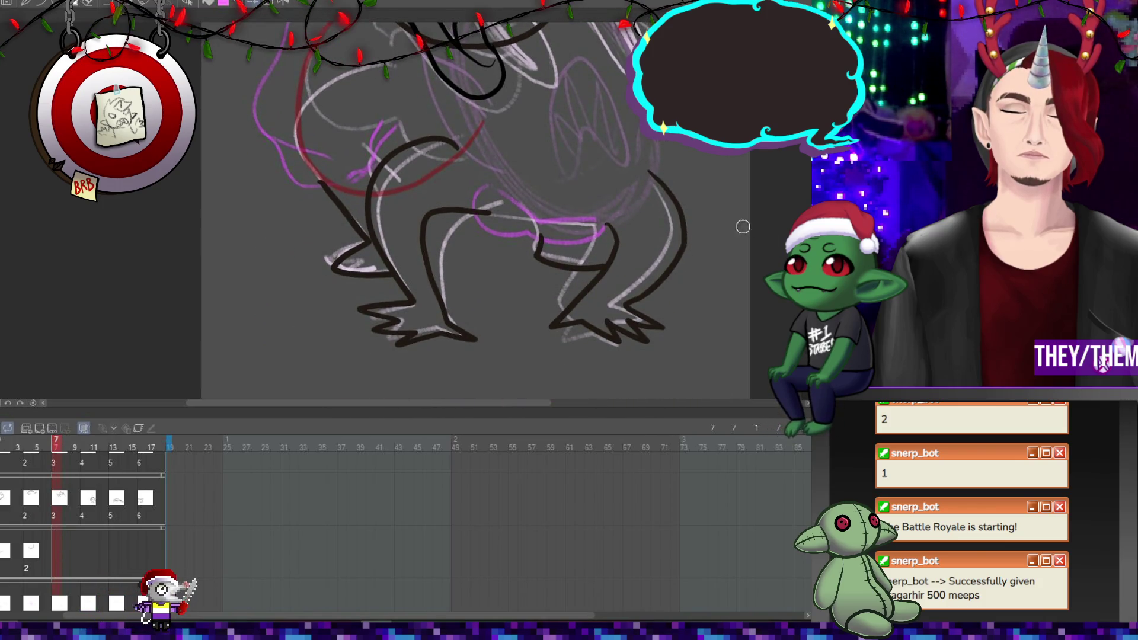
pyautogui.moveTo(650, 140)
pyautogui.mouseDown()
pyautogui.moveTo(644, 176)
pyautogui.moveTo(605, 223)
pyautogui.mouseUp()
pyautogui.moveTo(538, 210); pyautogui.dragTo(492, 161)
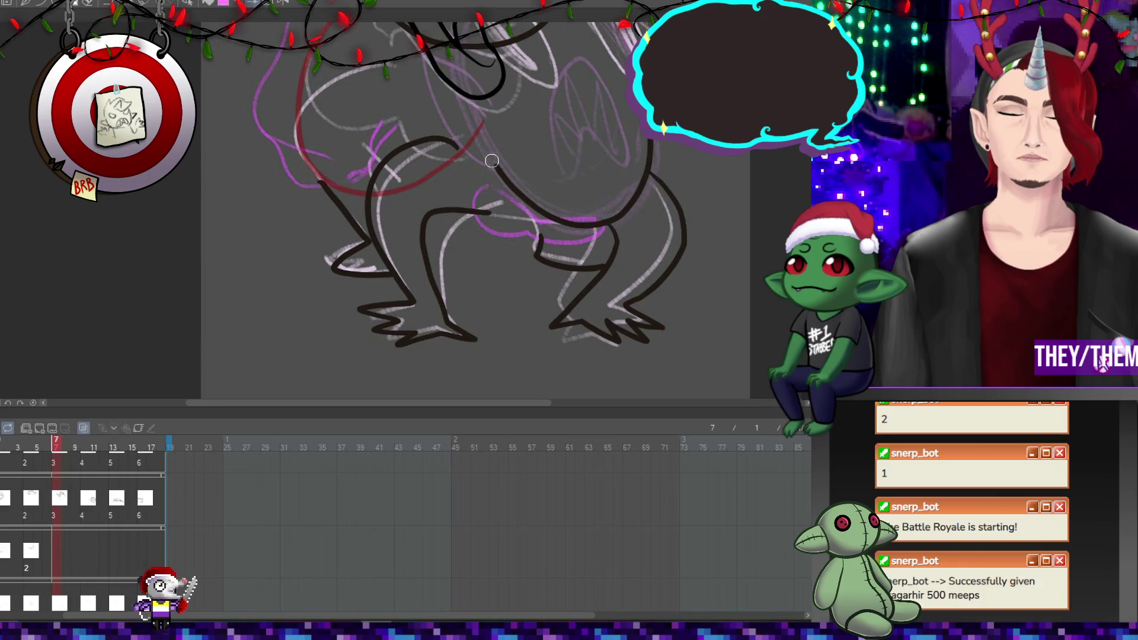
pyautogui.scroll(3, 733, 158)
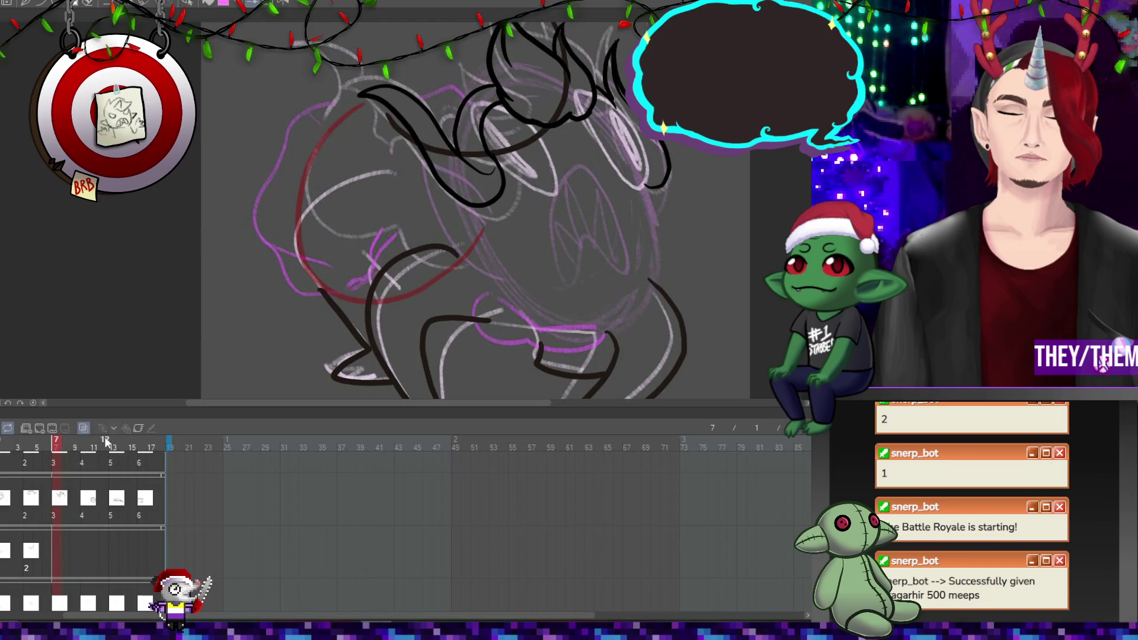
pyautogui.hotkey('ctrl', 'shift', 'n')
# Ink the head's right side down from the horns, undoing and redrawing it as one stroke
pyautogui.moveTo(592, 103)
pyautogui.mouseDown()
pyautogui.moveTo(637, 171)
pyautogui.moveTo(656, 244)
pyautogui.mouseUp()
pyautogui.moveTo(649, 290); pyautogui.dragTo(603, 329)
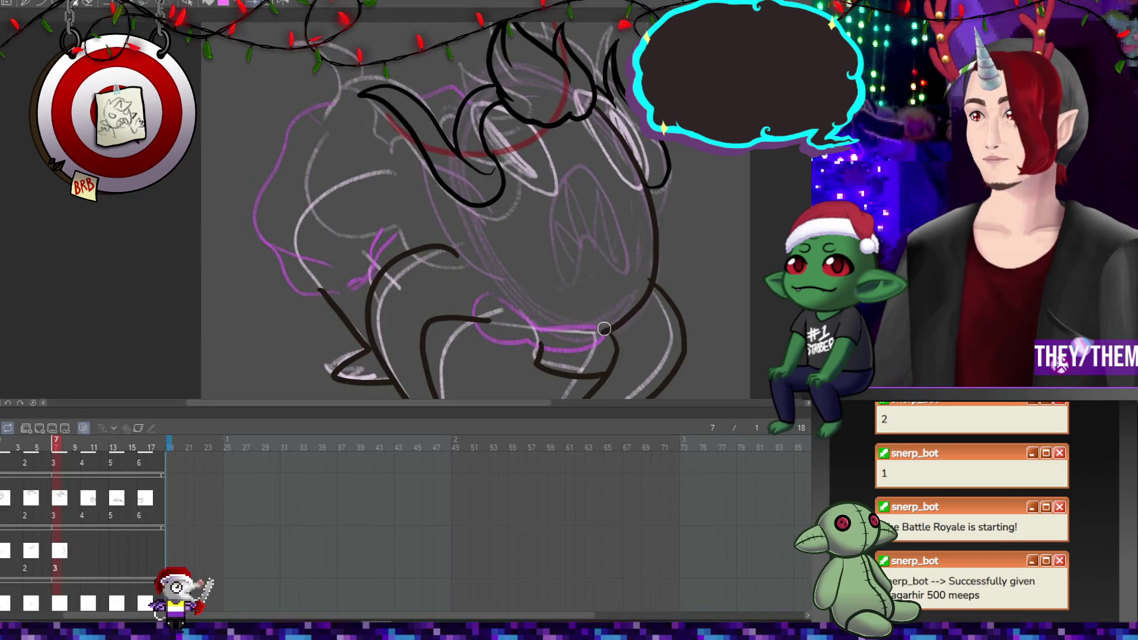
pyautogui.hotkey('ctrl', 'z')
pyautogui.hotkey('ctrl', 'z')
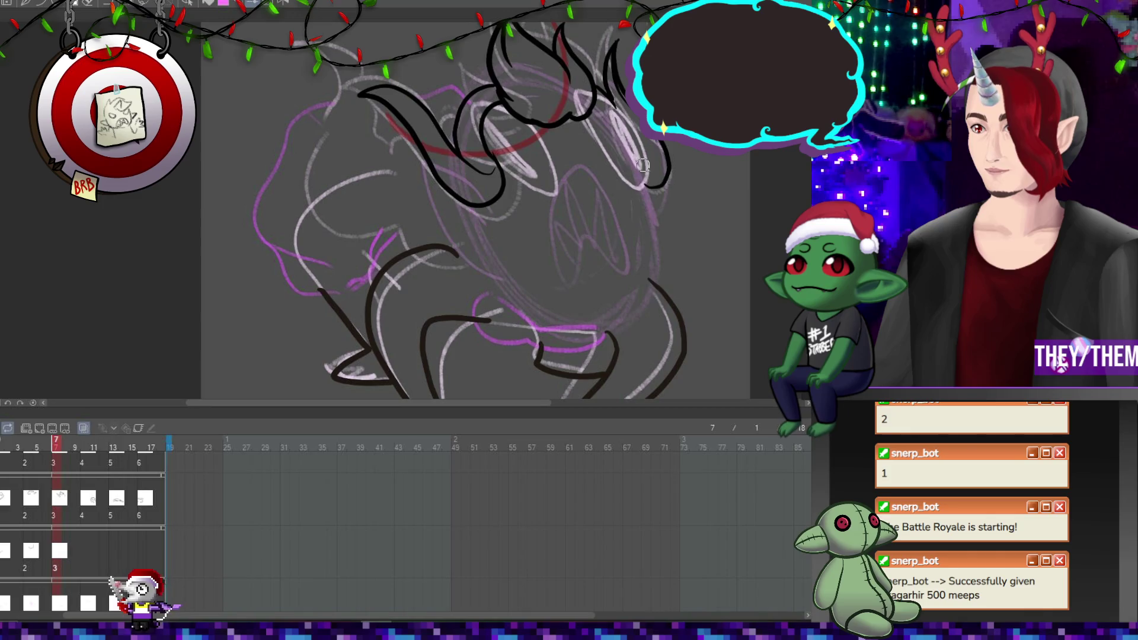
pyautogui.moveTo(648, 203)
pyautogui.mouseDown()
pyautogui.moveTo(652, 243)
pyautogui.moveTo(628, 318)
pyautogui.moveTo(601, 333)
pyautogui.moveTo(495, 278)
pyautogui.moveTo(469, 221)
pyautogui.moveTo(476, 193)
pyautogui.mouseUp()
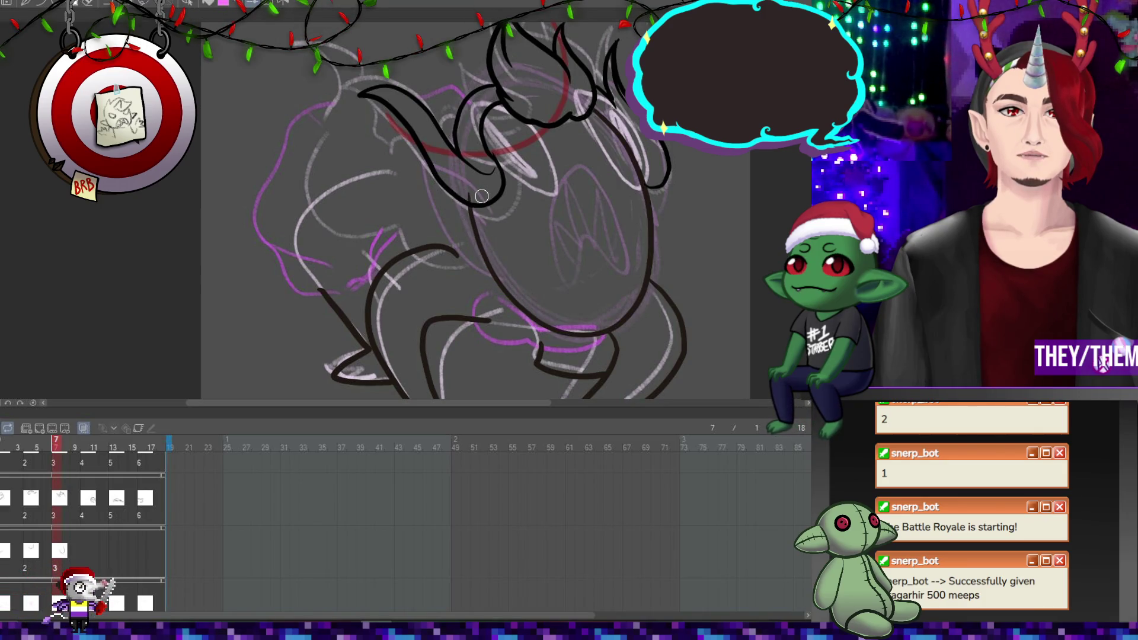
# On frame 10, ink contour strokes near the creature's jaw, then move to frame 13
pyautogui.press('Right')
pyautogui.press('Right')
pyautogui.press('Right')
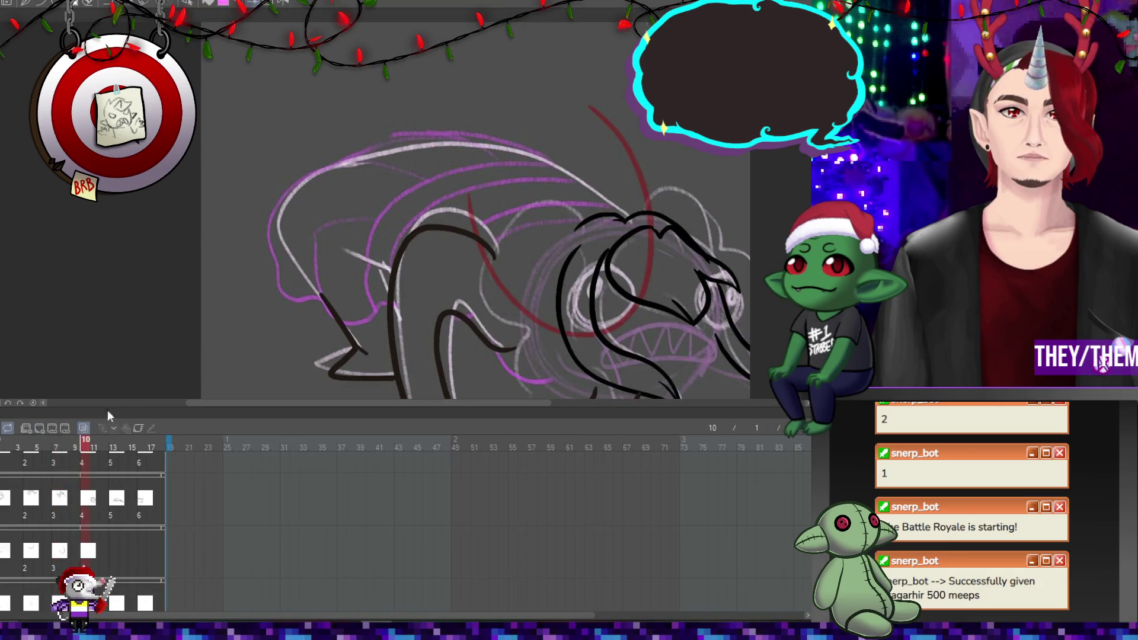
pyautogui.scroll(-5, 753, 202)
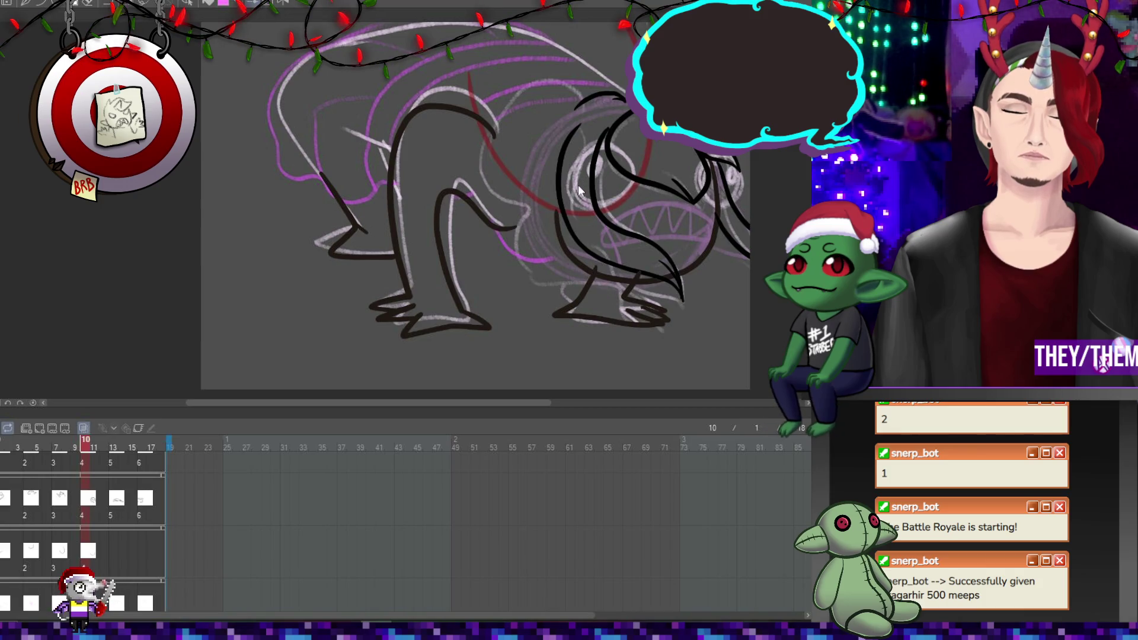
pyautogui.moveTo(714, 211)
pyautogui.mouseDown()
pyautogui.moveTo(698, 252)
pyautogui.moveTo(620, 274)
pyautogui.mouseUp()
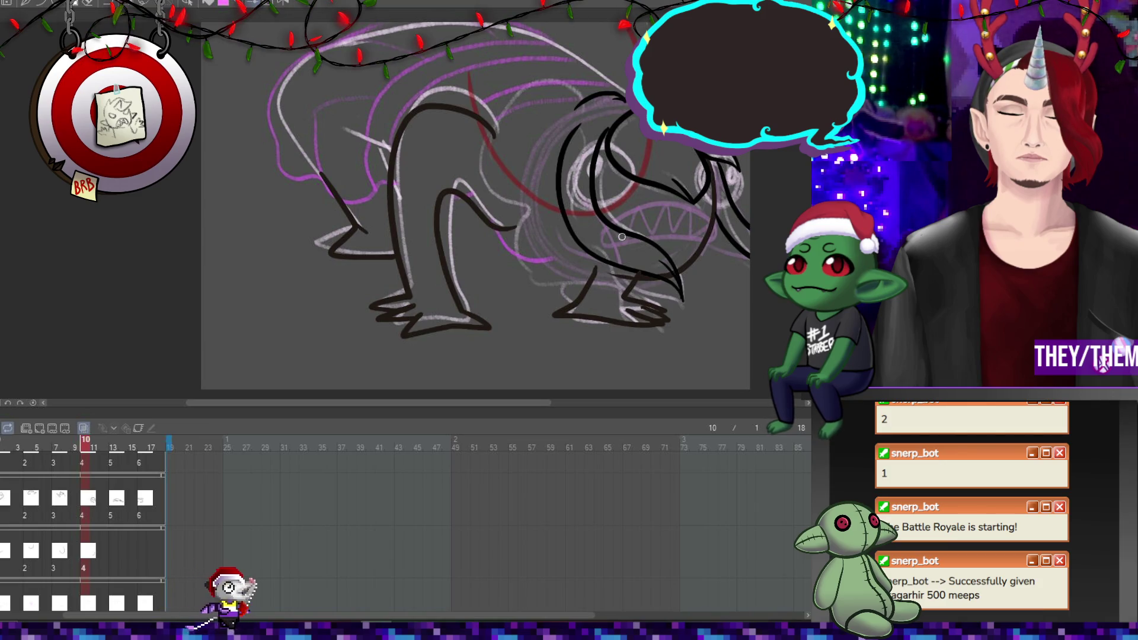
pyautogui.moveTo(553, 241); pyautogui.dragTo(616, 274)
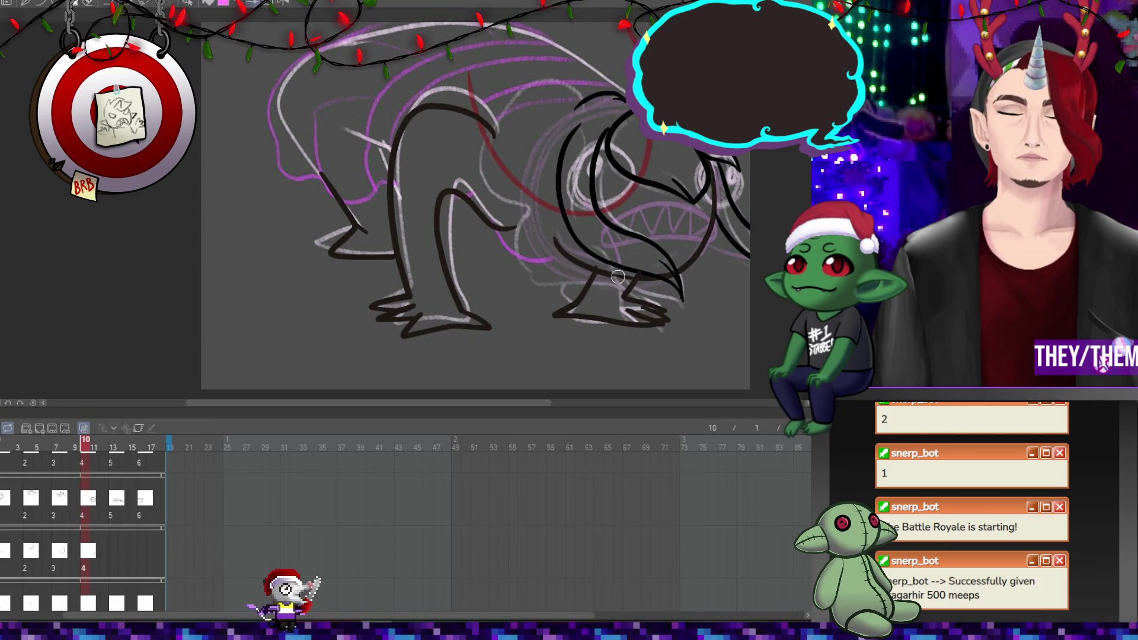
pyautogui.click(112, 547)
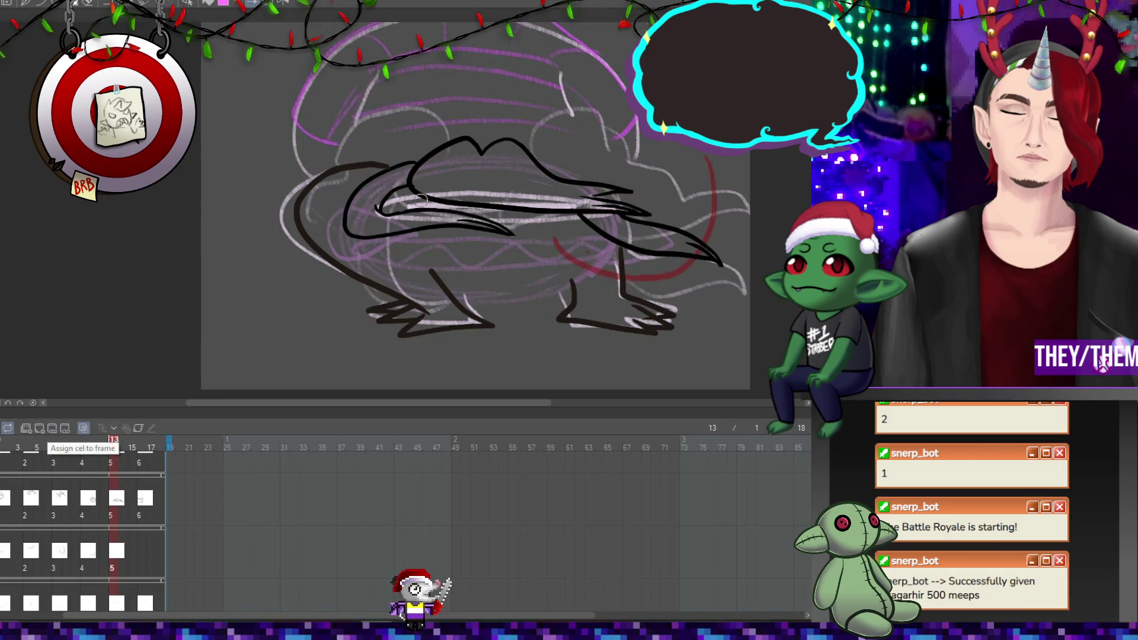
# Ink the belly line on frame 13's side view, then jump to frame 16 and play the turnaround
pyautogui.moveTo(460, 297)
pyautogui.mouseDown()
pyautogui.moveTo(548, 290)
pyautogui.moveTo(606, 255)
pyautogui.mouseUp()
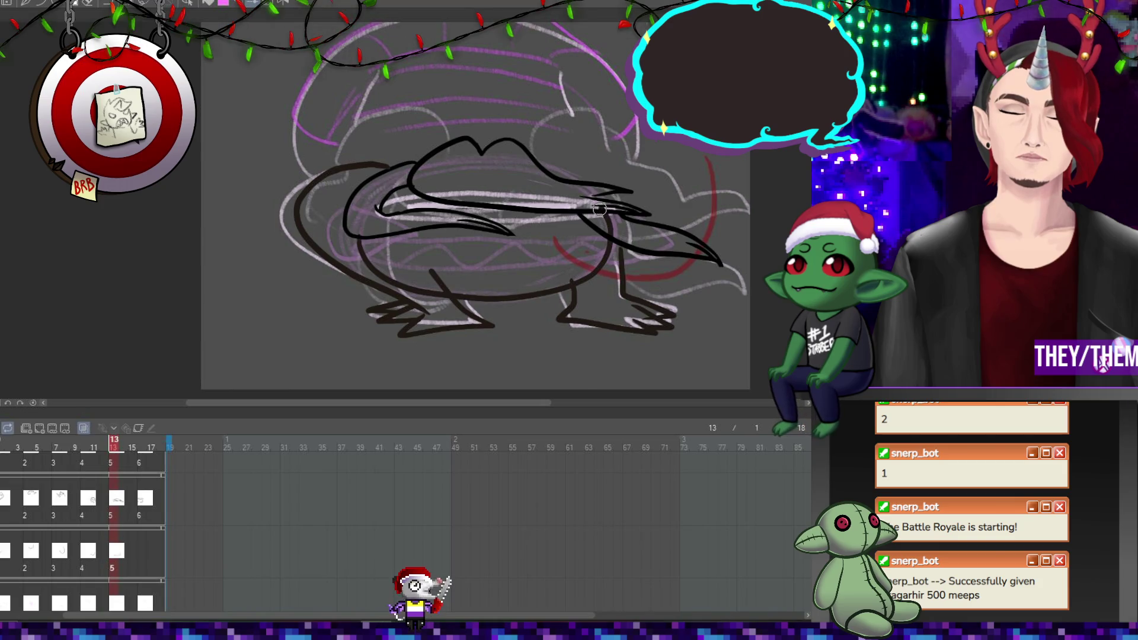
pyautogui.click(141, 557)
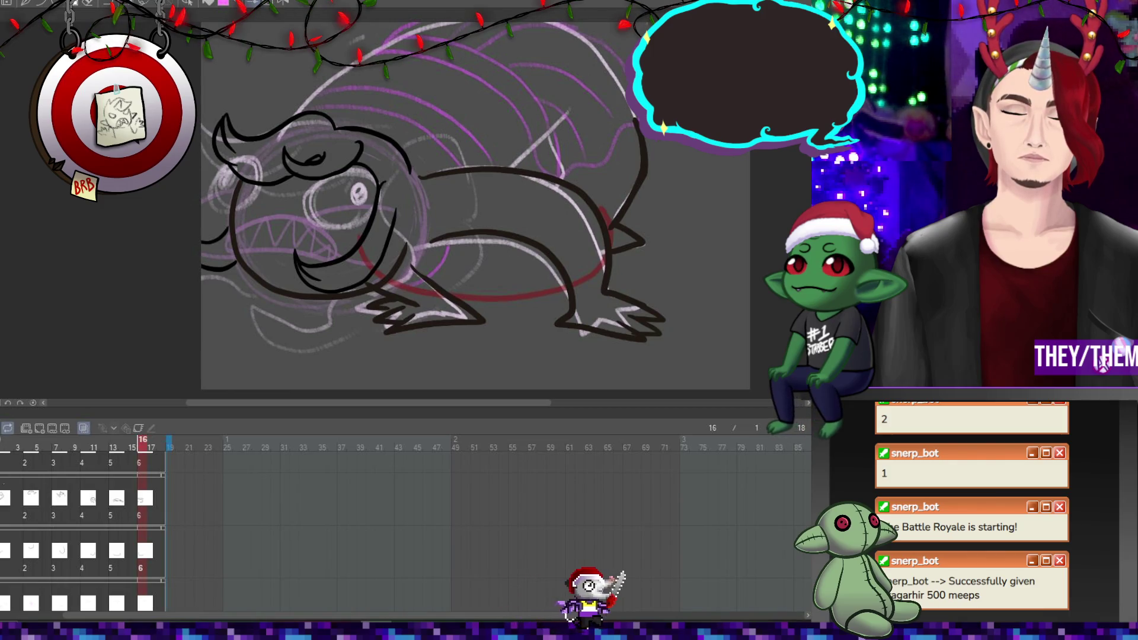
pyautogui.press('space')
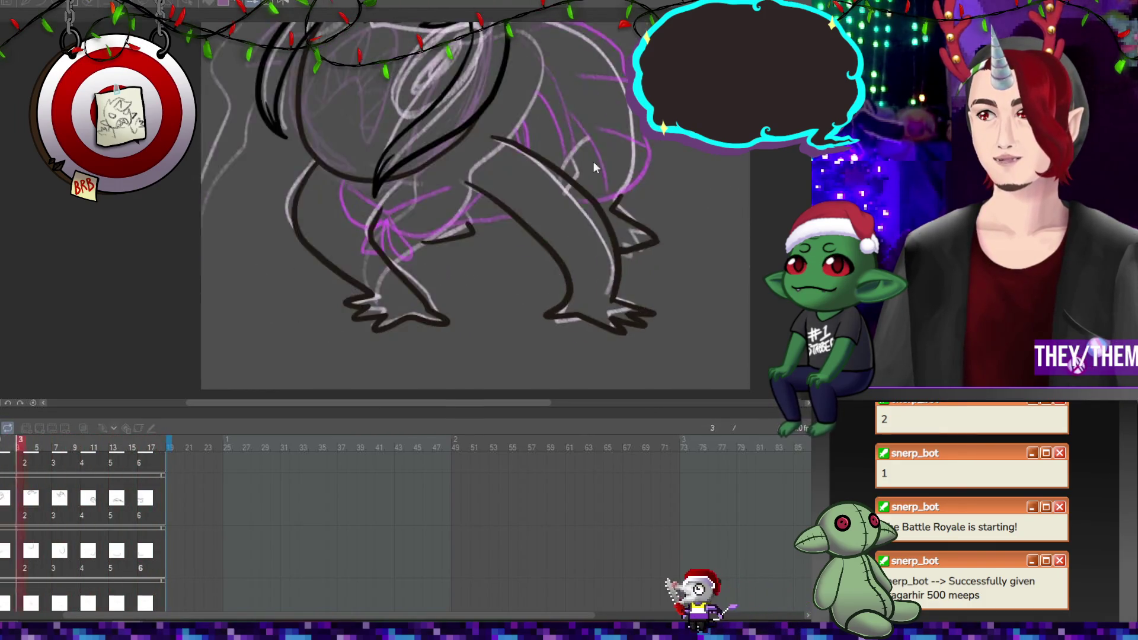
# Play the turnaround animation once and stop it back at frame 1
pyautogui.scroll(-5, 488, 201)
pyautogui.scroll(3, 738, 186)
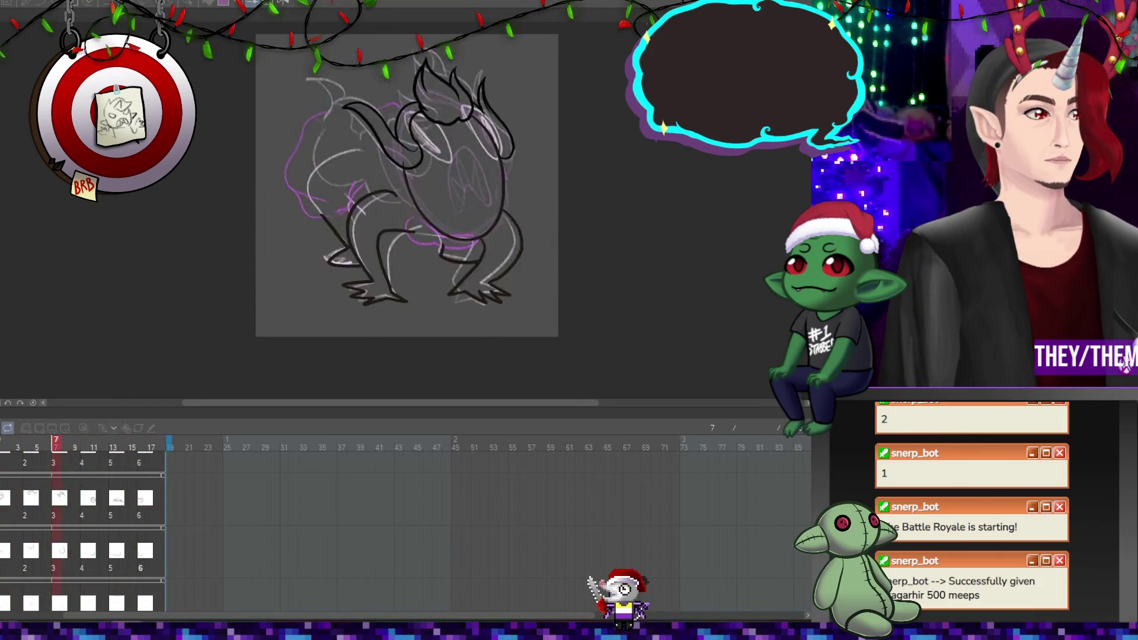
pyautogui.scroll(-3, 737, 190)
pyautogui.scroll(2, 737, 190)
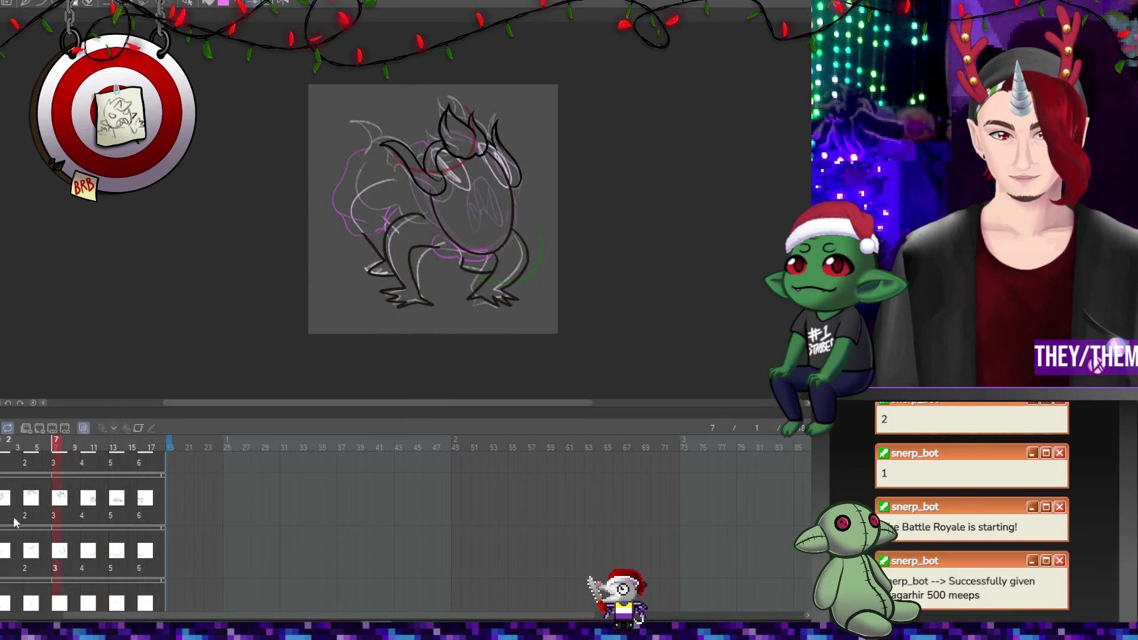
pyautogui.scroll(1, 17, 548)
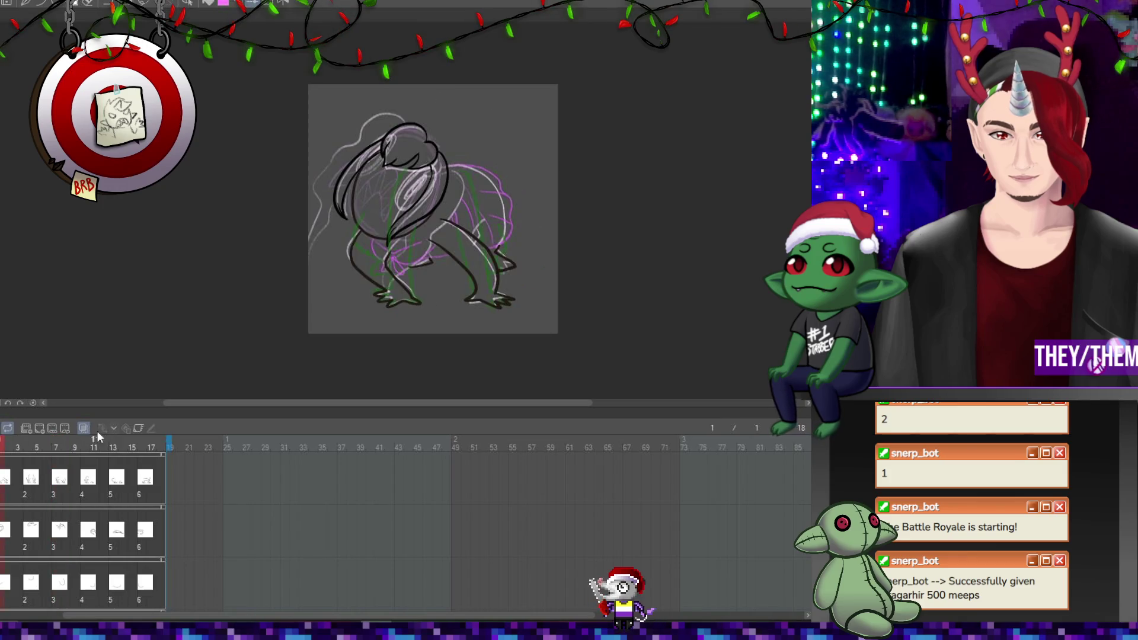
pyautogui.scroll(2, 505, 237)
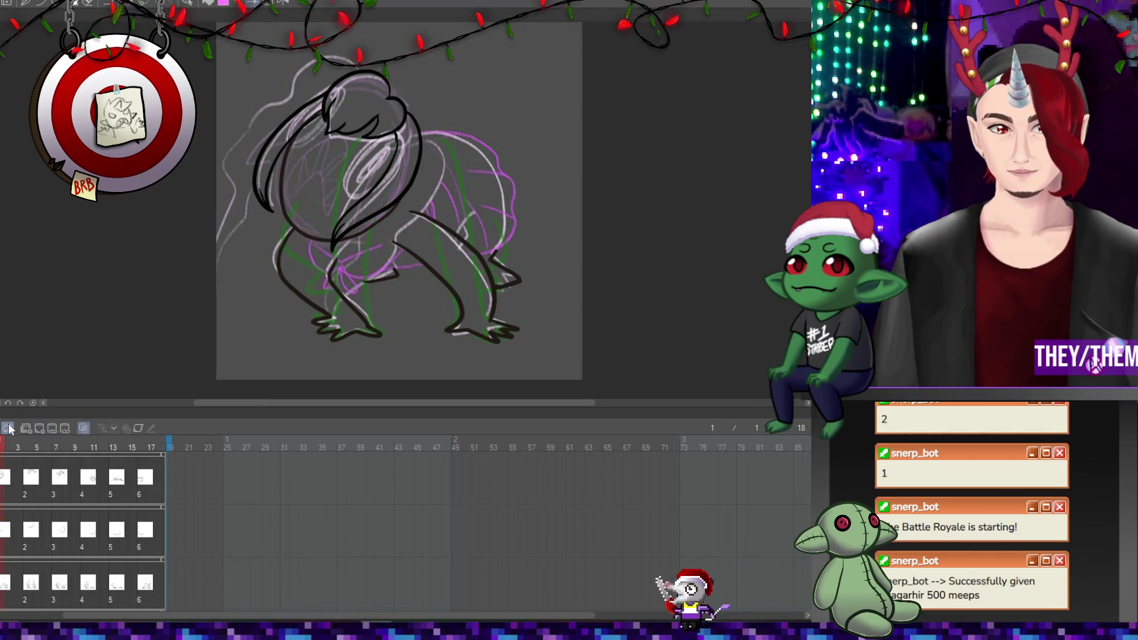
pyautogui.press('space')
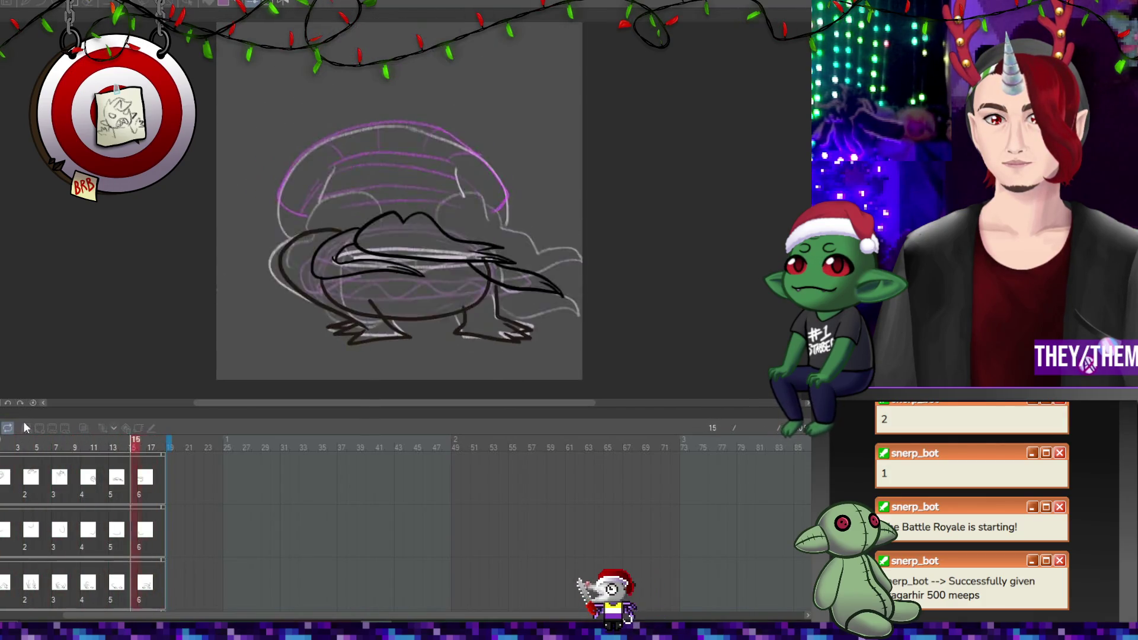
pyautogui.press('space')
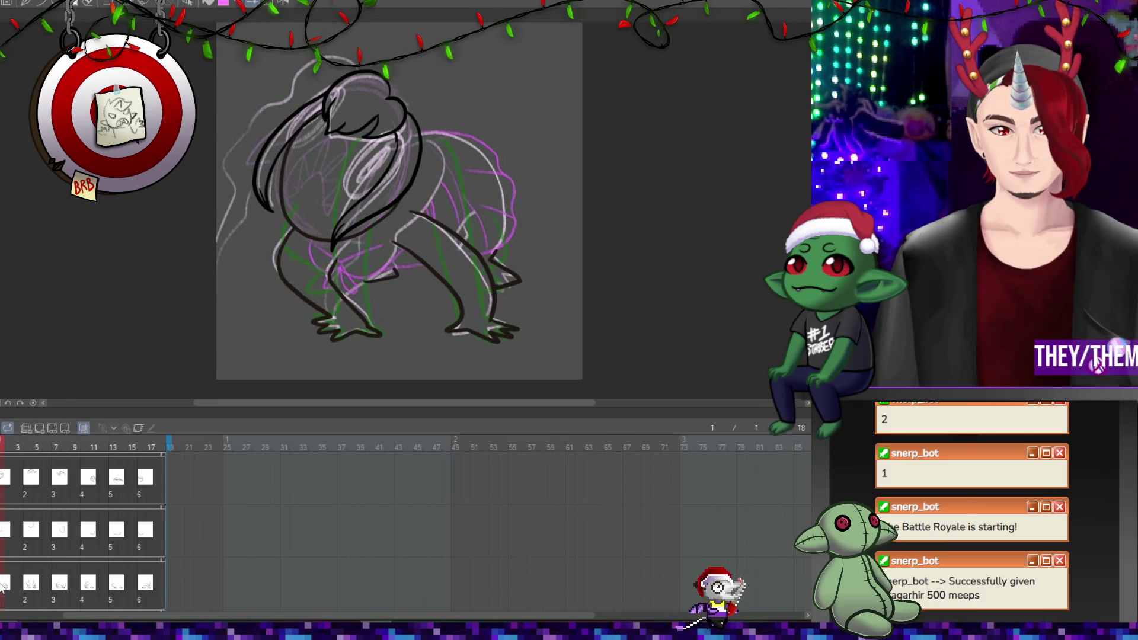
# Hide the green sketch track and adjust the green and magenta sketch lines' visibility
pyautogui.click(31, 425)
pyautogui.scroll(2, 83, 521)
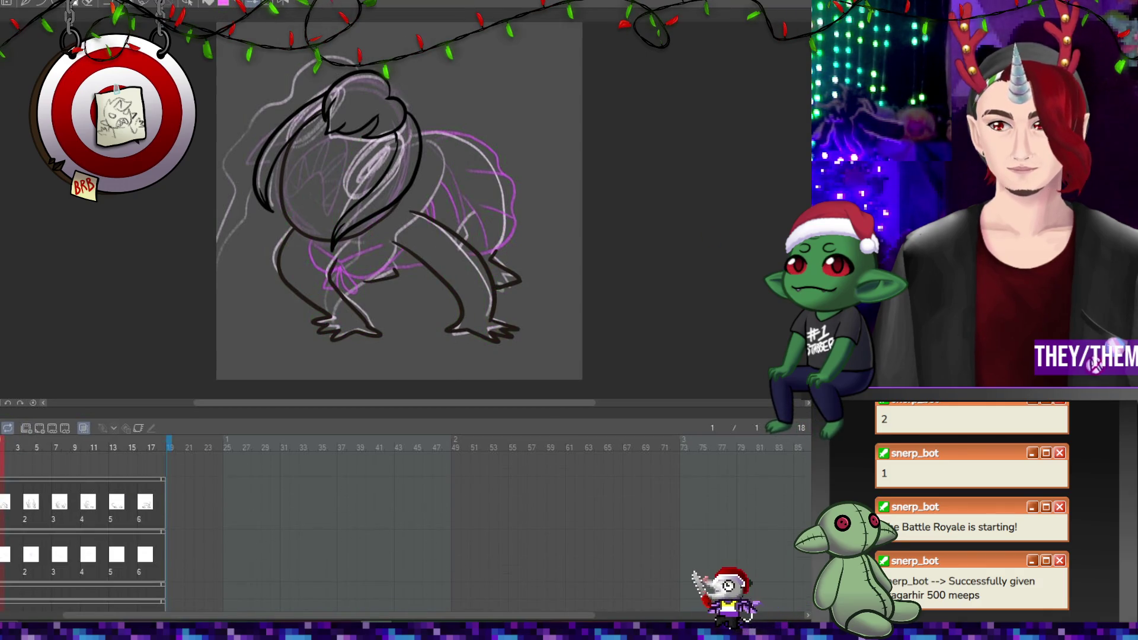
pyautogui.hotkey('ctrl', 'z')
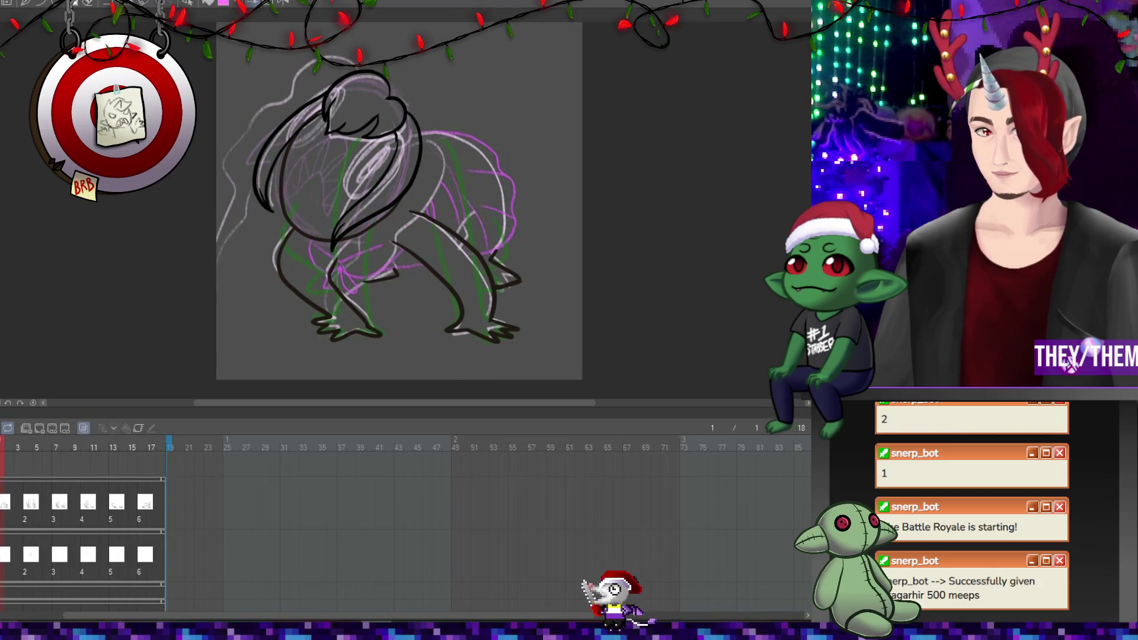
pyautogui.hotkey('ctrl', 'z')
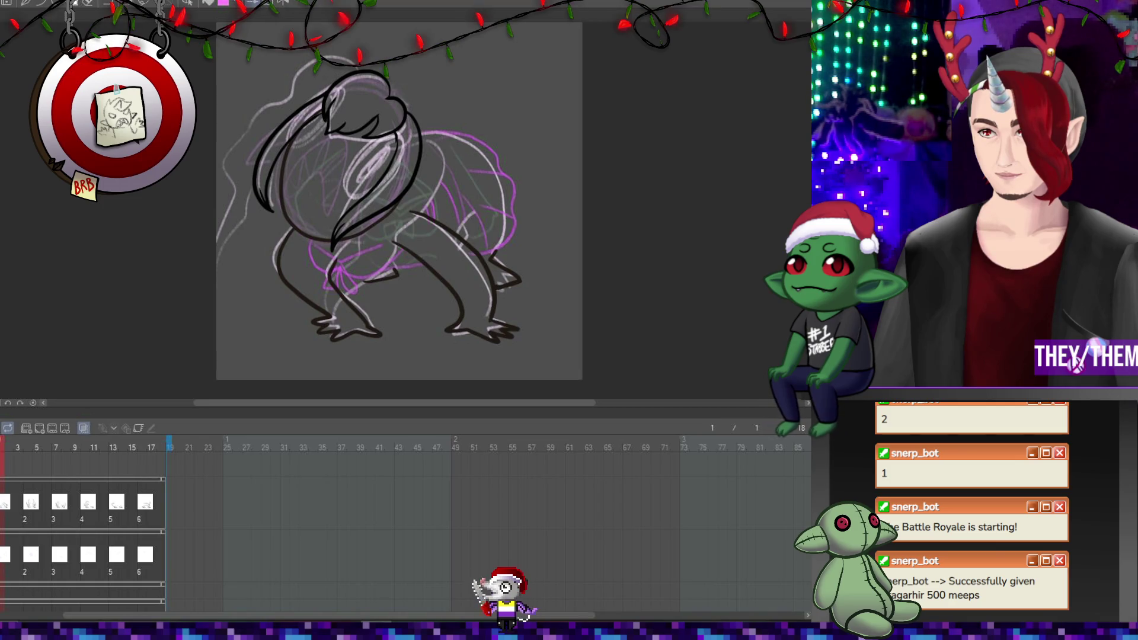
pyautogui.hotkey('ctrl', 'z')
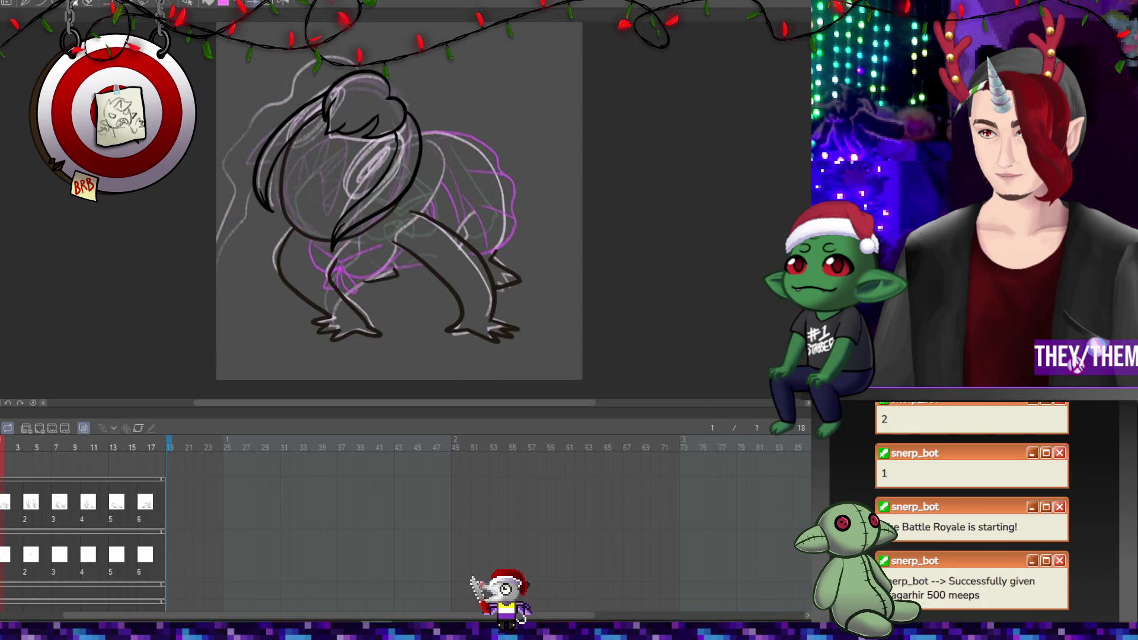
# Add a new empty animation folder with a fresh cel for inking
pyautogui.hotkey('ctrl', 'shift', 'n')
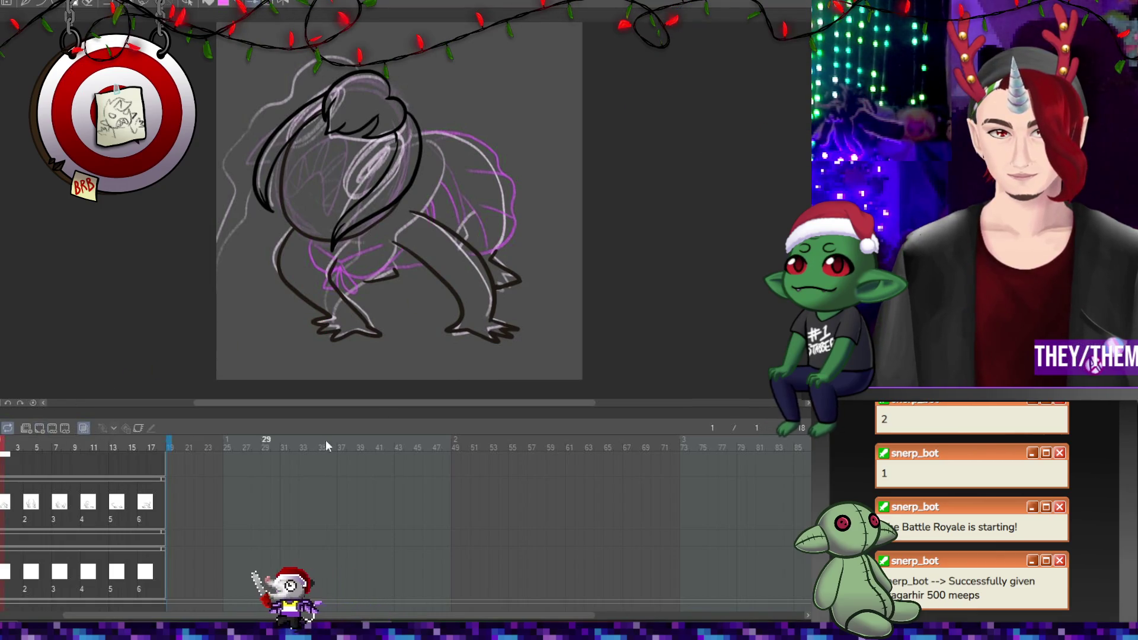
pyautogui.scroll(2, 413, 229)
pyautogui.scroll(-4, 414, 230)
pyautogui.scroll(4, 356, 225)
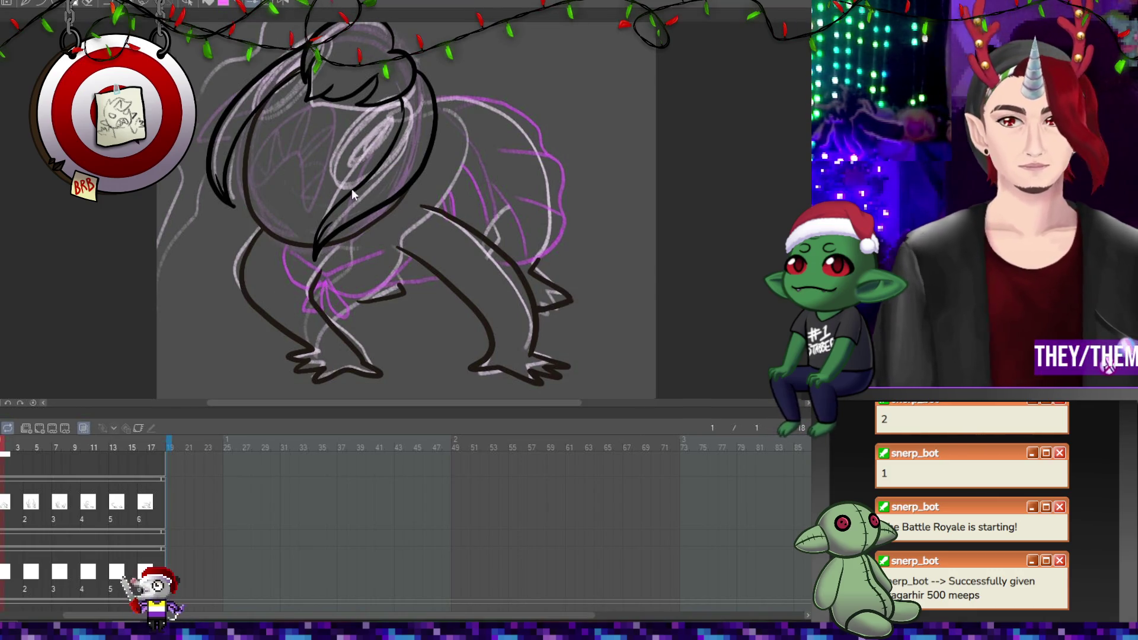
# Ink three curved black pen strokes forming a bow shape across the hips, then go to frame 4
pyautogui.scroll(-5, 351, 189)
pyautogui.scroll(5, 347, 205)
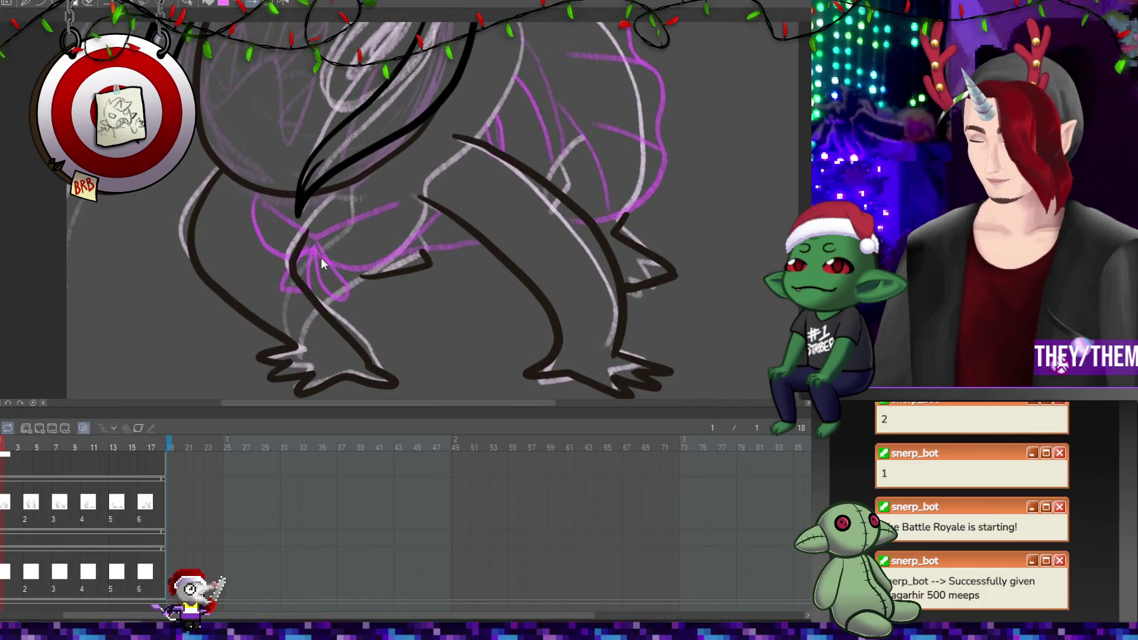
pyautogui.press('p')
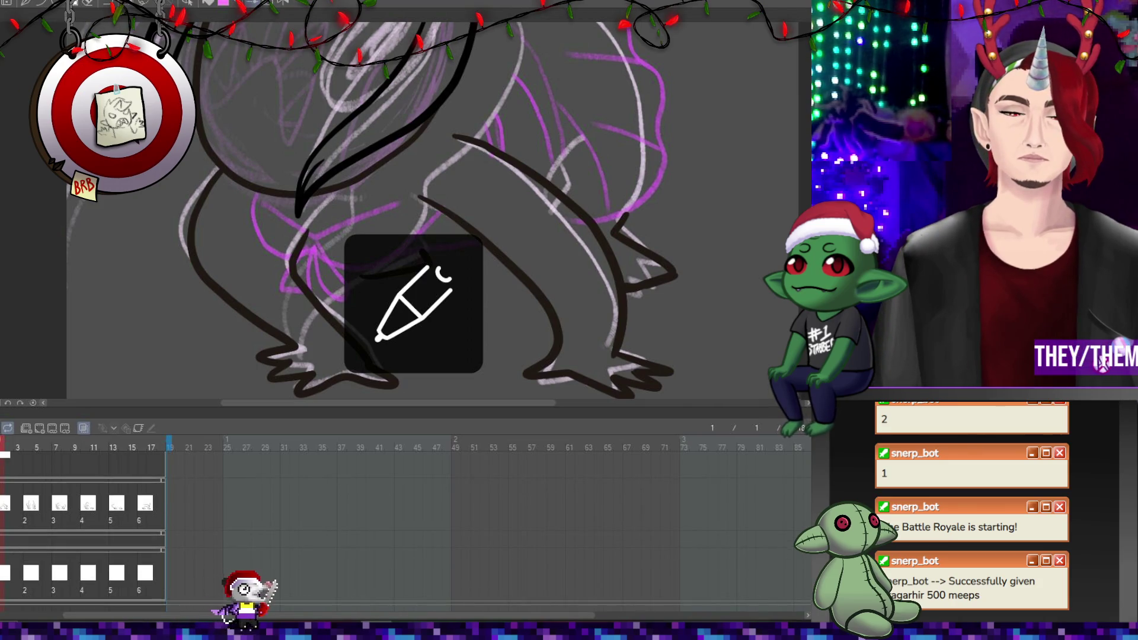
pyautogui.scroll(-3, 807, 528)
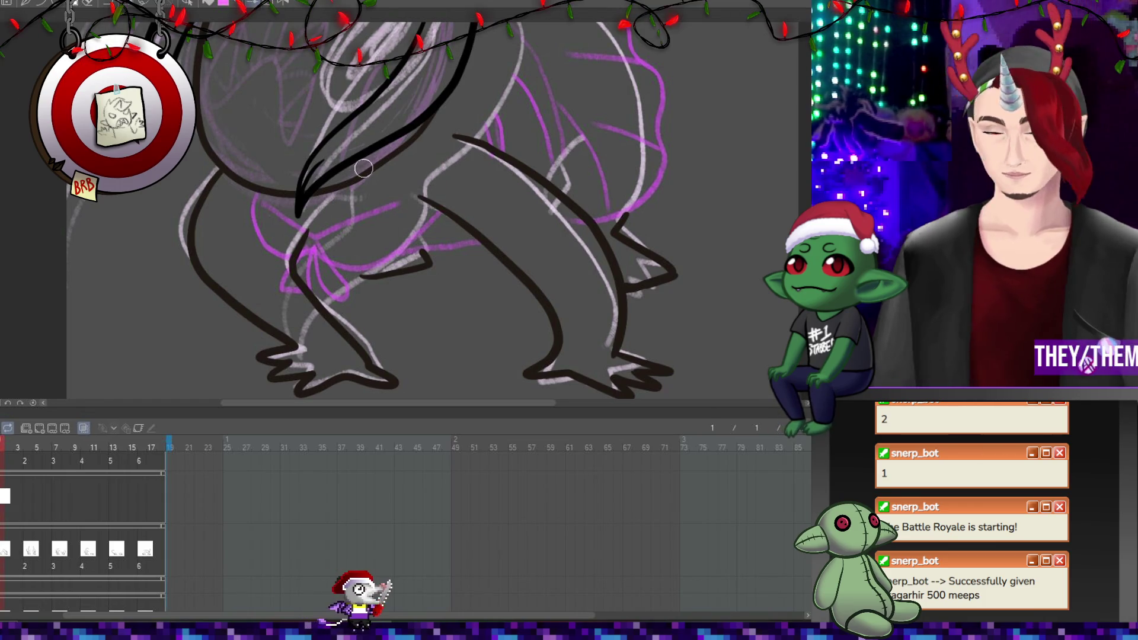
pyautogui.moveTo(260, 194)
pyautogui.mouseDown()
pyautogui.moveTo(286, 254)
pyautogui.moveTo(352, 261)
pyautogui.moveTo(403, 254)
pyautogui.moveTo(437, 208)
pyautogui.mouseUp()
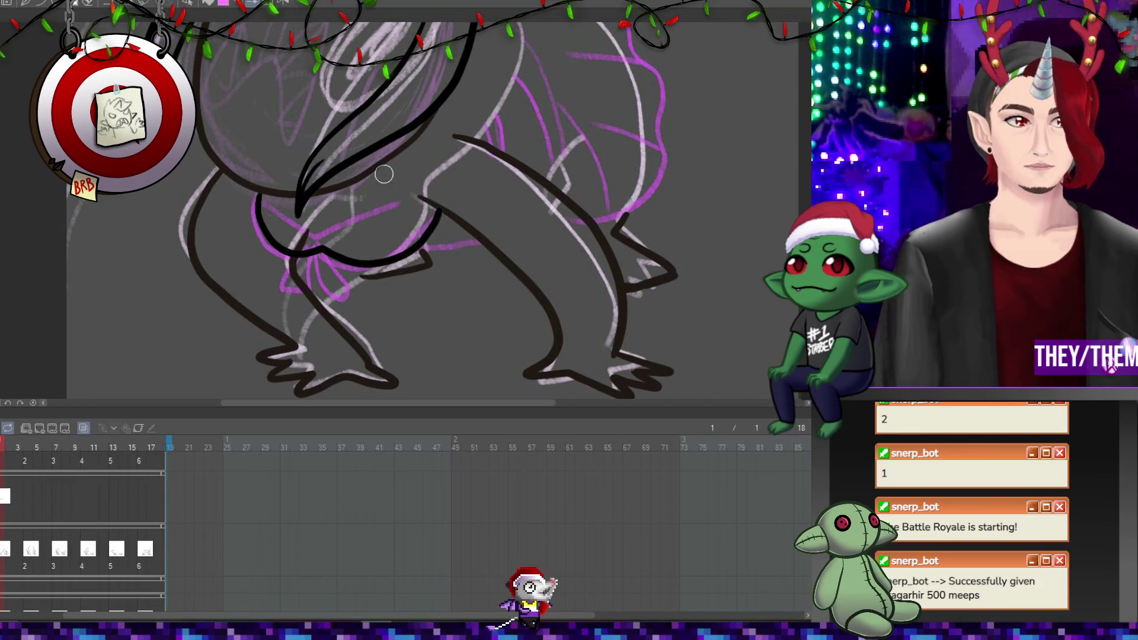
pyautogui.moveTo(434, 212)
pyautogui.mouseDown()
pyautogui.moveTo(376, 204)
pyautogui.moveTo(313, 243)
pyautogui.mouseUp()
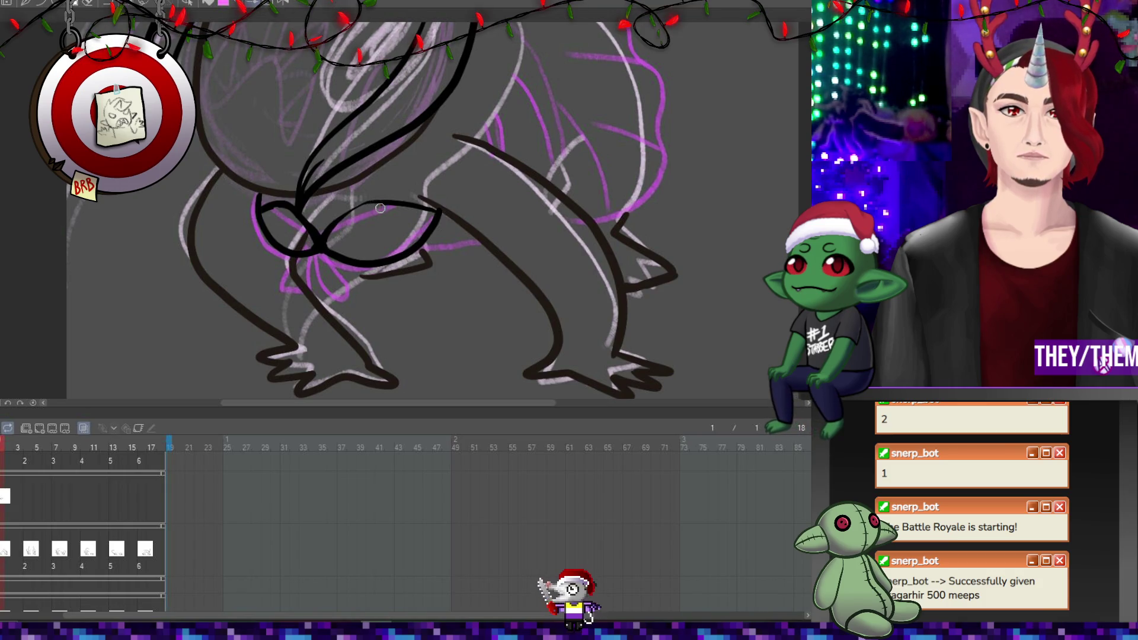
pyautogui.moveTo(400, 202)
pyautogui.mouseDown()
pyautogui.moveTo(359, 208)
pyautogui.moveTo(320, 240)
pyautogui.mouseUp()
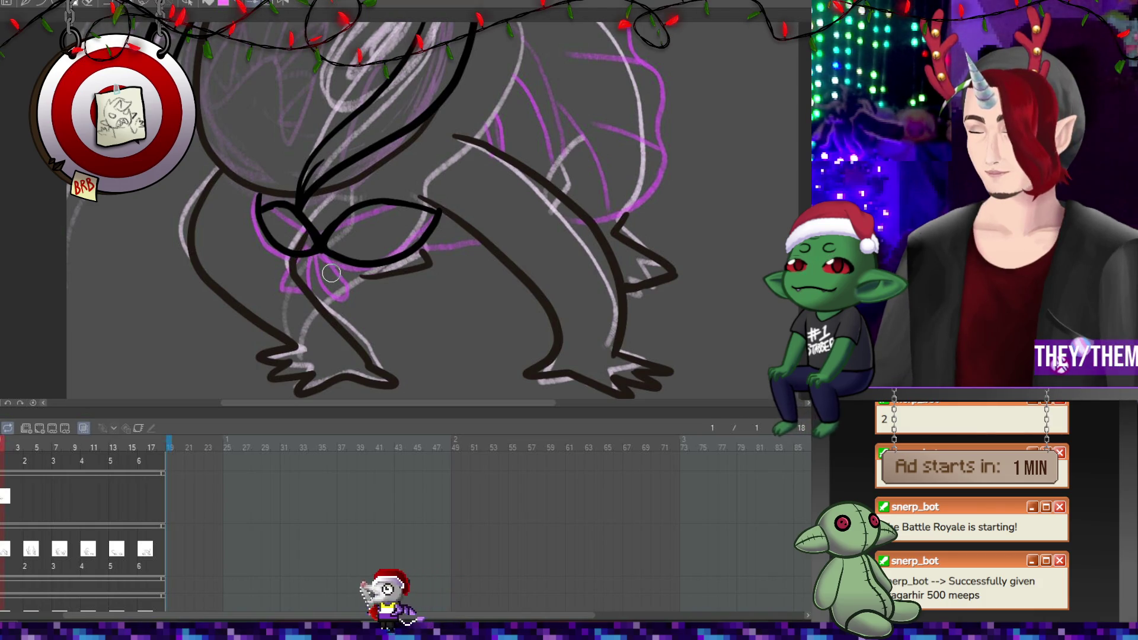
pyautogui.click(30, 499)
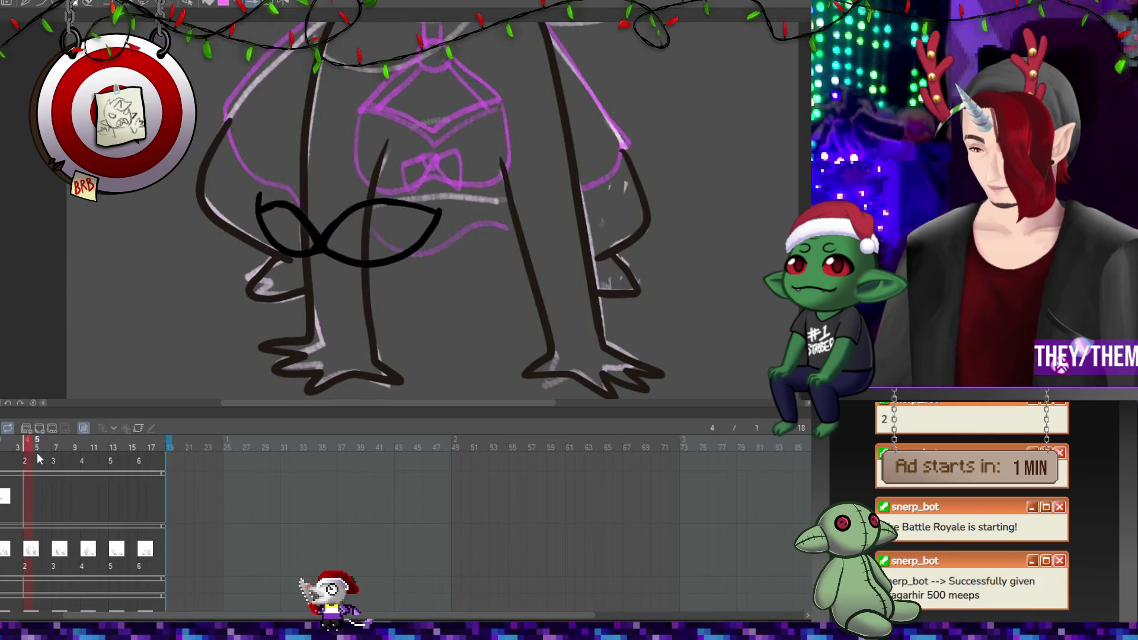